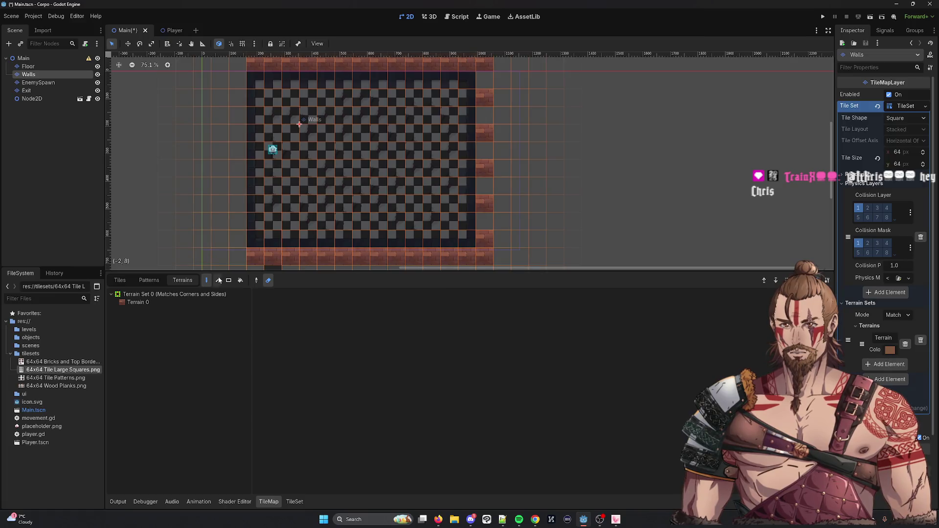
Erase the bottom row of brick wall tiles on the Walls layer with the Terrain 0 eraser.
click(268, 280)
click(178, 302)
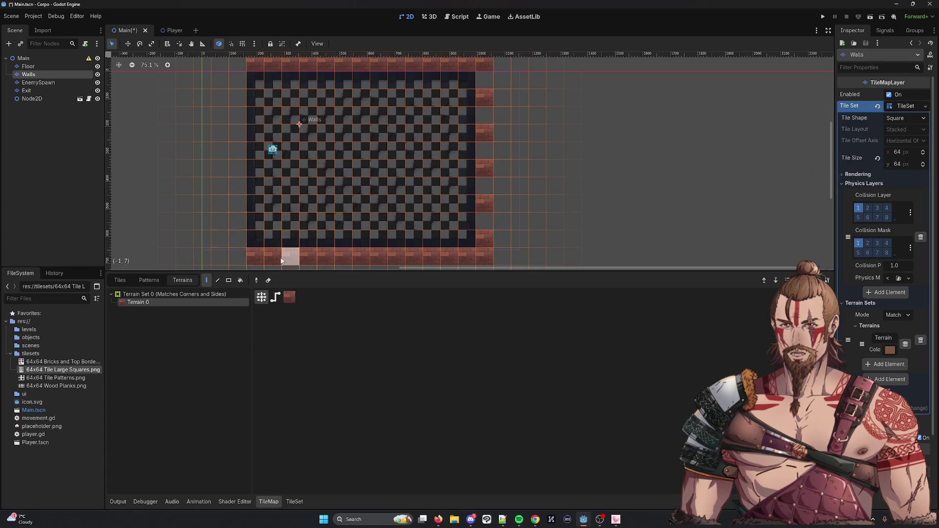
click(256, 257)
drag(282, 261, 367, 257)
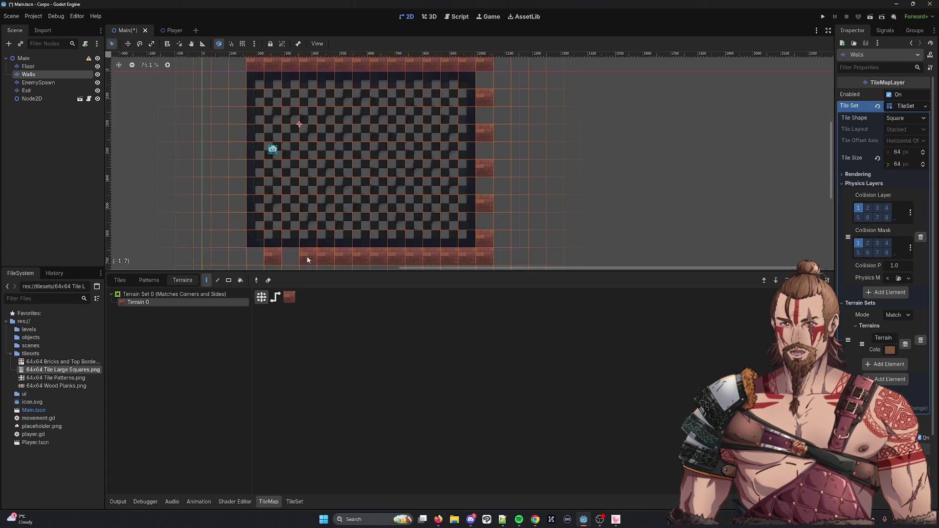
click(413, 256)
click(256, 280)
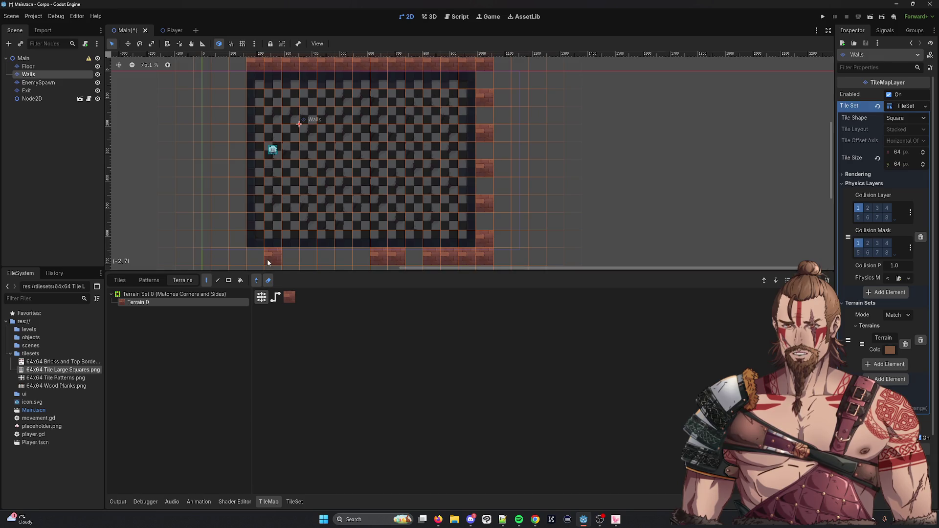
click(256, 280)
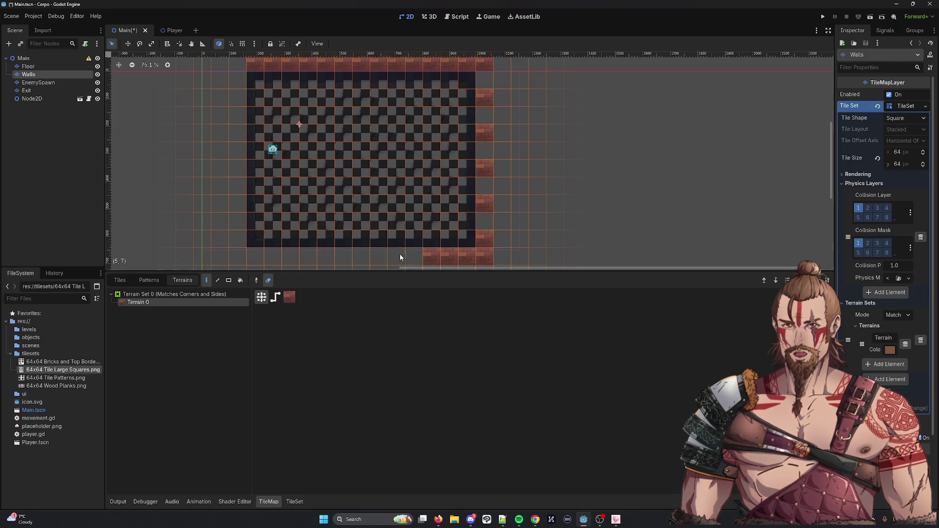
mouse_move(464, 256)
mouse_down()
mouse_move(487, 257)
mouse_move(420, 255)
mouse_up()
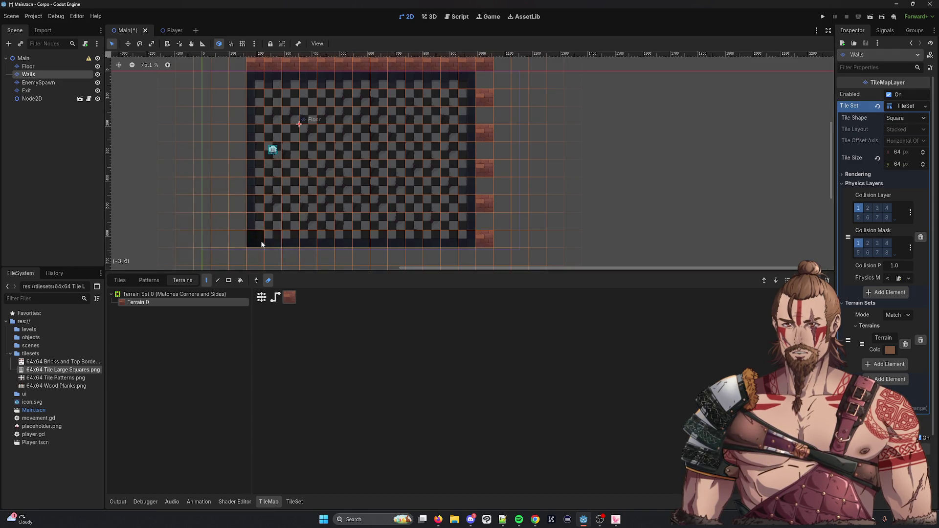
Repaint the bottom row with Terrain 0 brick wall tiles, then save and run the game.
click(208, 281)
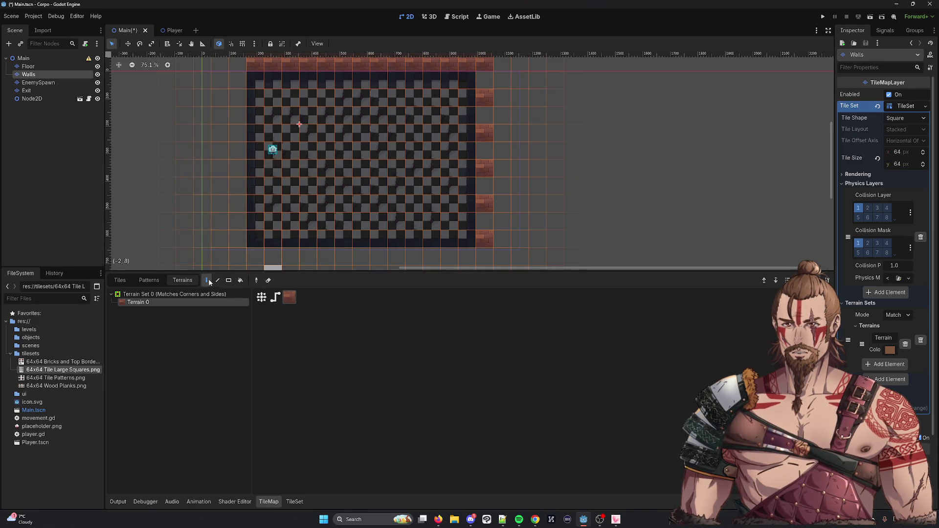
drag(255, 239, 462, 240)
click(462, 239)
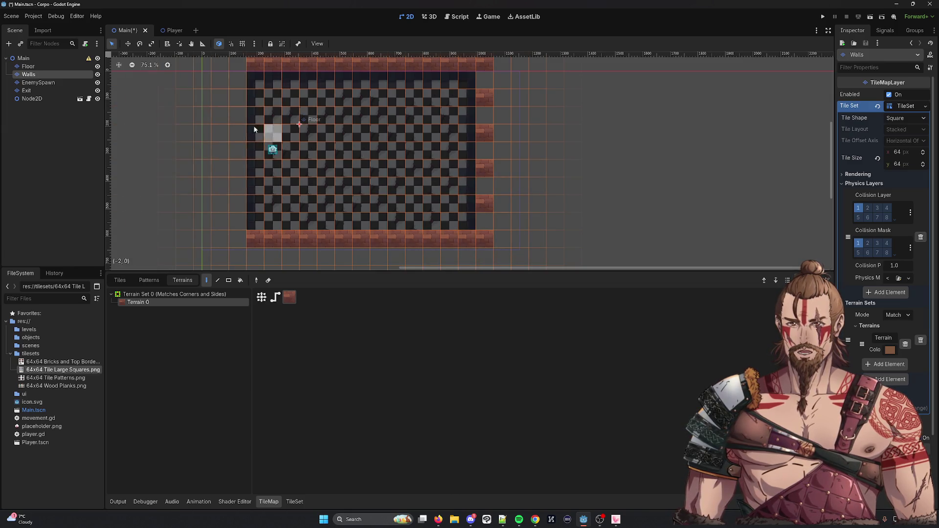
scroll(541, 162, up, 1)
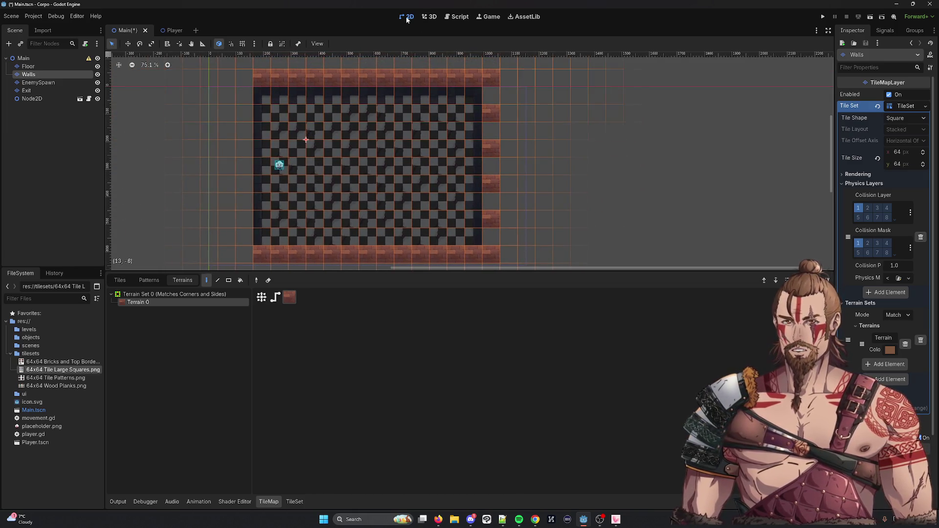
click(822, 16)
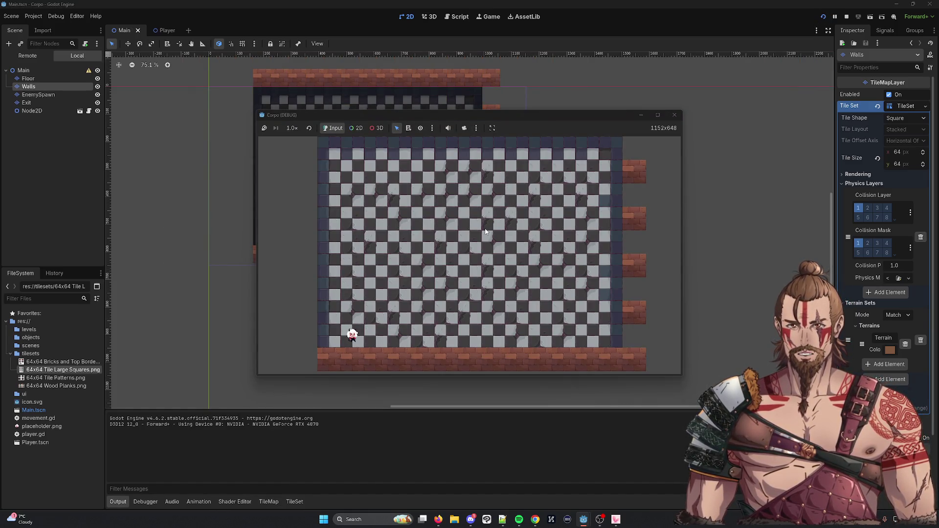
Move the player right and up with the arrow keys, then stop the running game.
key(Right)
key(Up)
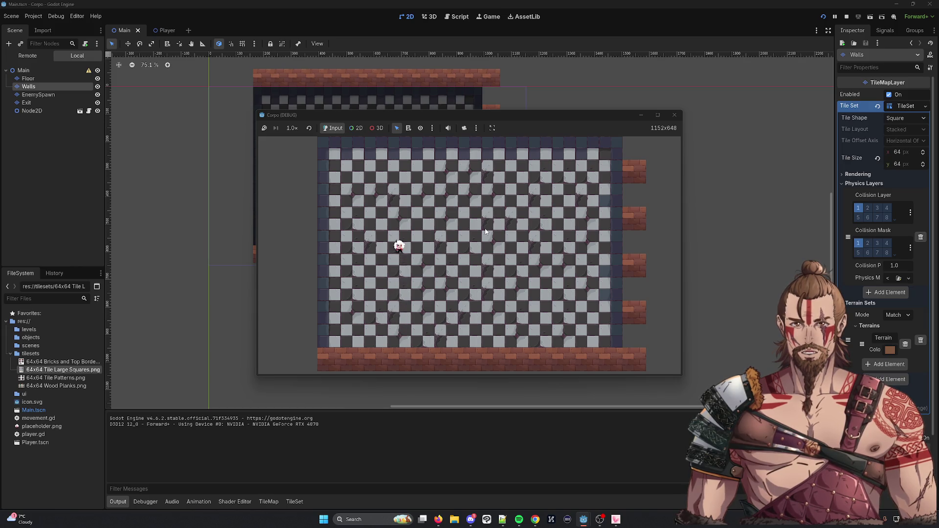
click(676, 115)
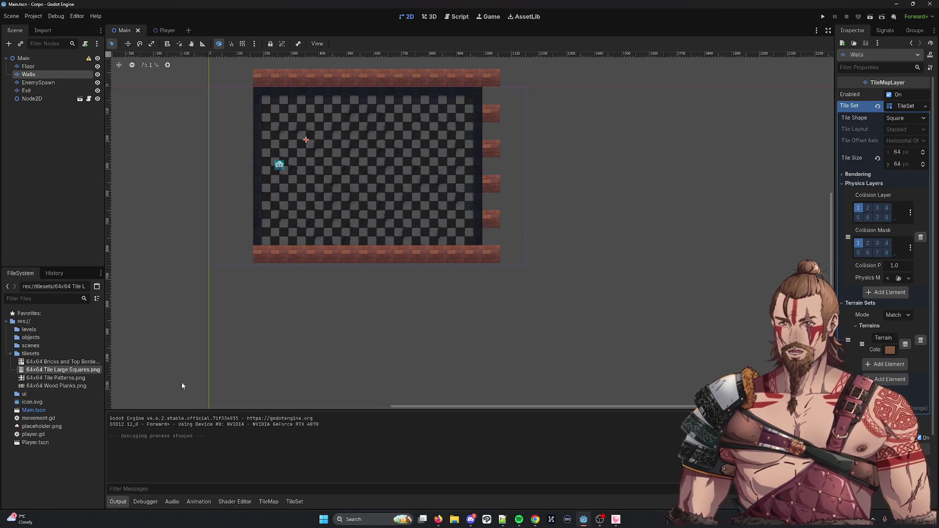
Give the EnemySpawn layer a New TileSet from the Inspector's Tile Set dropdown.
click(76, 83)
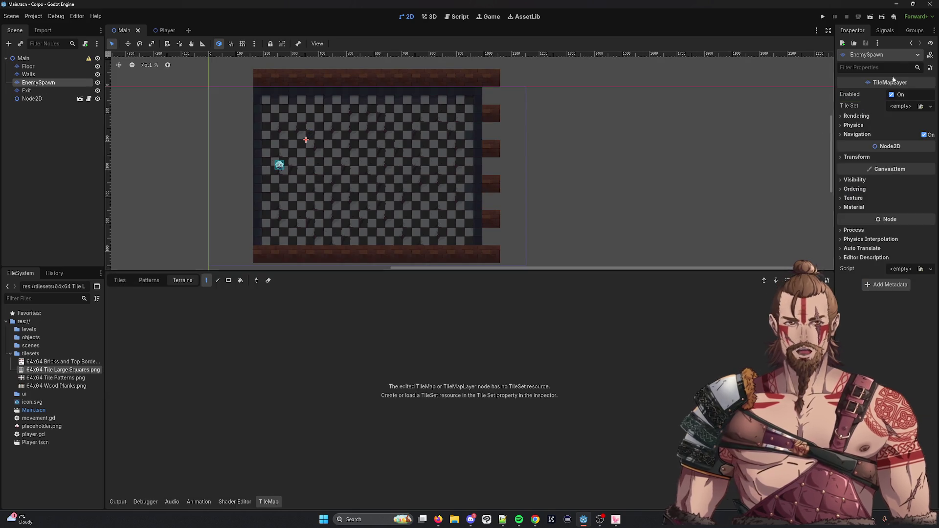
click(930, 106)
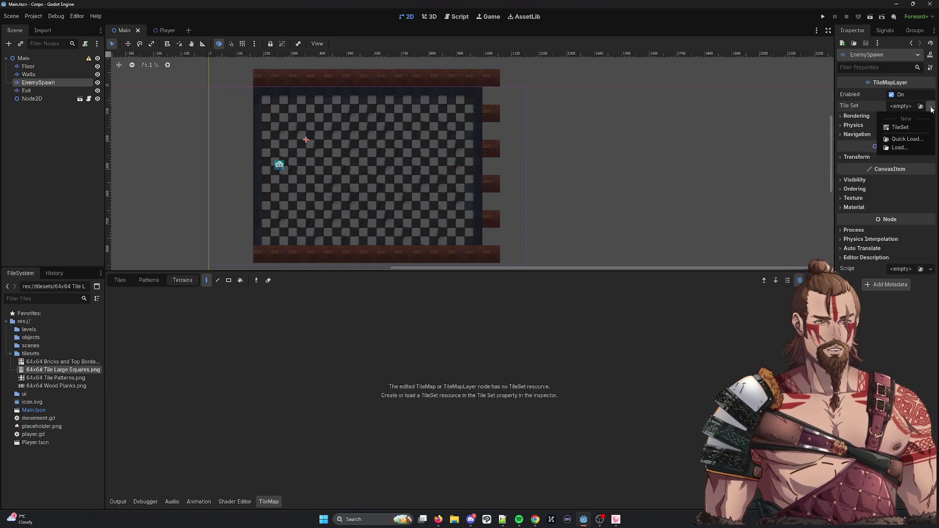
click(900, 127)
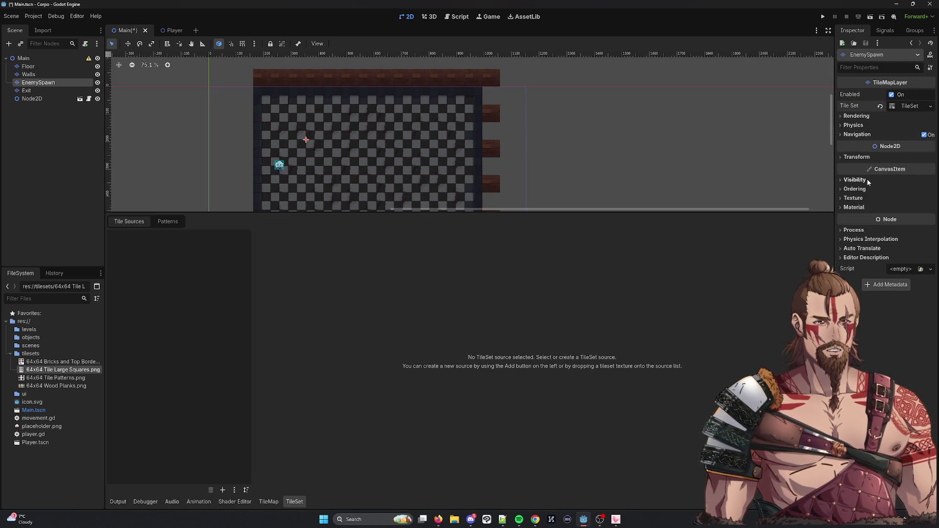
Inspect the layer's physics, transform, navigation and visibility properties, enlarge the level view, then select Walls.
click(841, 125)
click(841, 125)
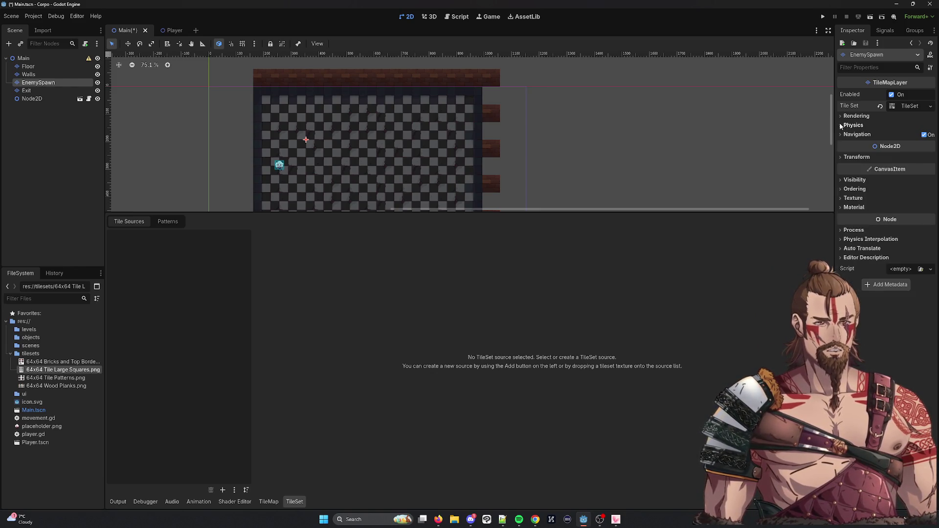
click(841, 157)
click(841, 157)
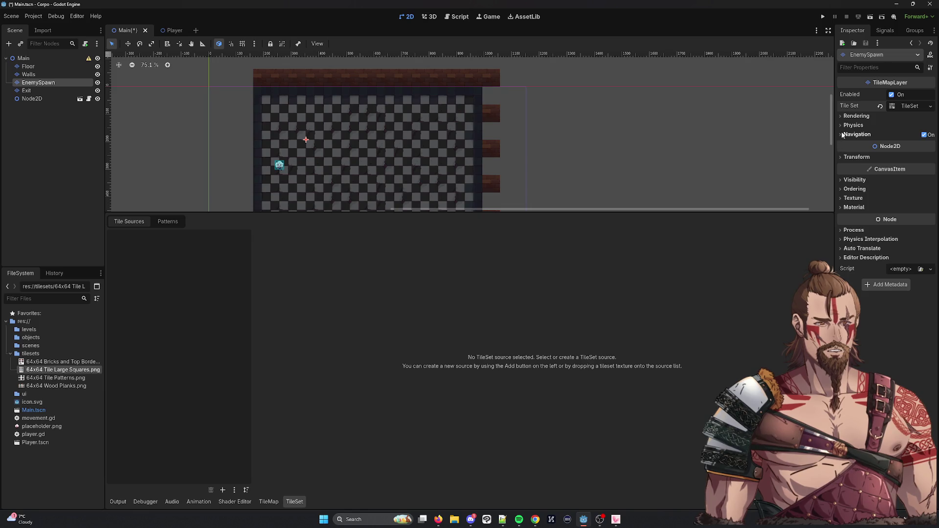
click(840, 134)
click(841, 135)
click(840, 125)
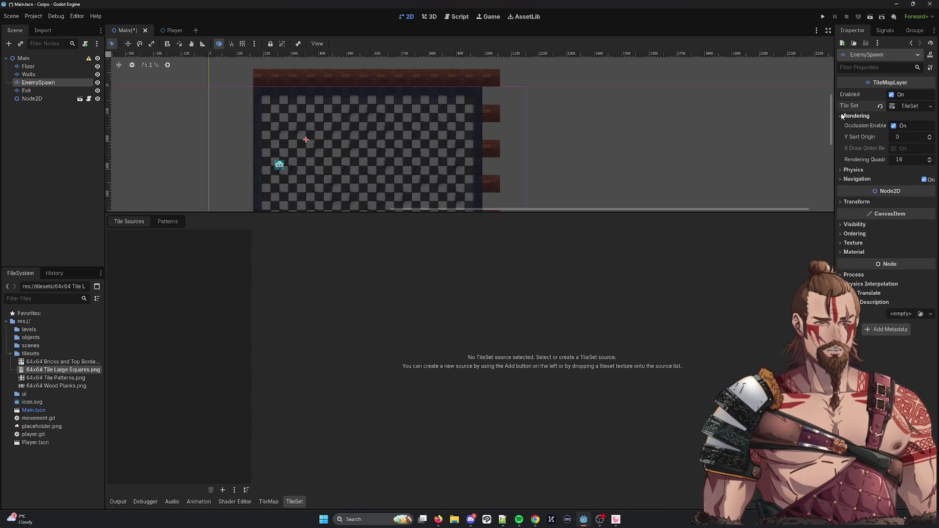
click(840, 125)
click(848, 180)
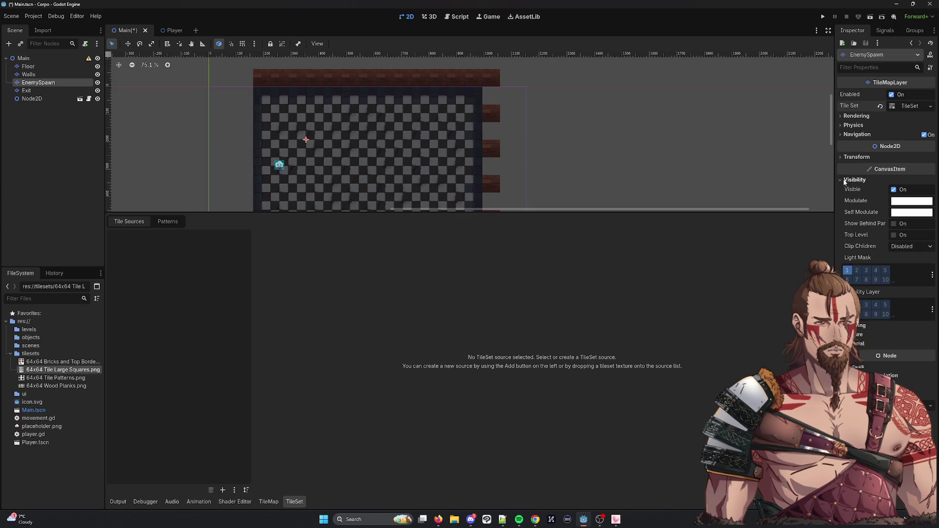
click(848, 180)
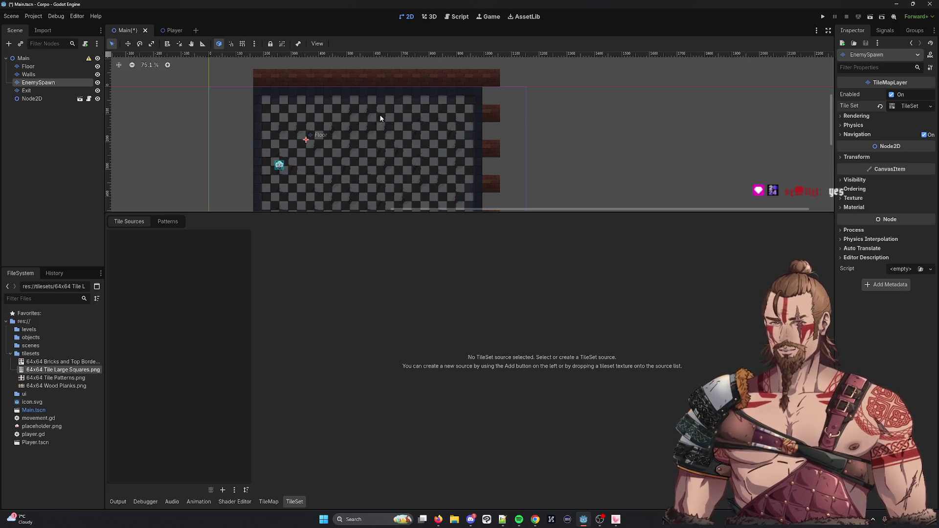
mouse_move(505, 211)
mouse_down()
mouse_move(465, 316)
mouse_move(471, 295)
mouse_up()
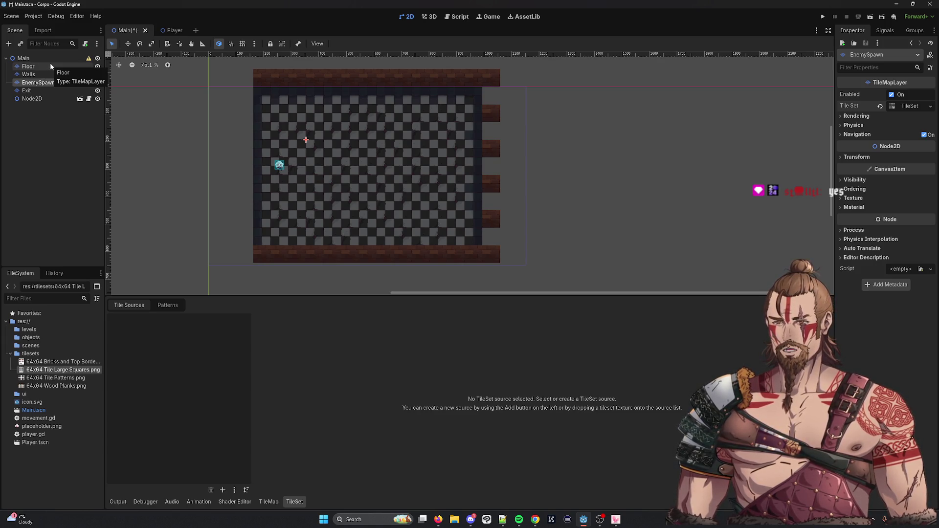
click(46, 77)
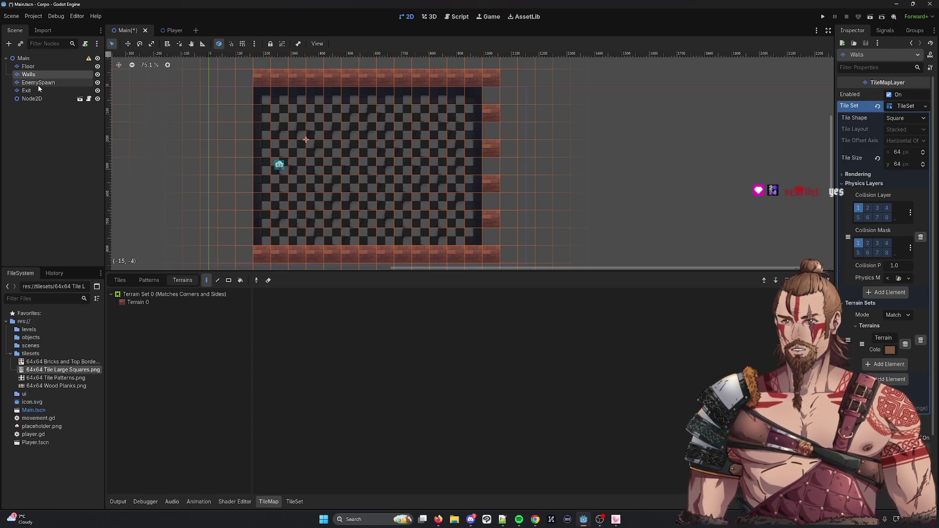
click(37, 83)
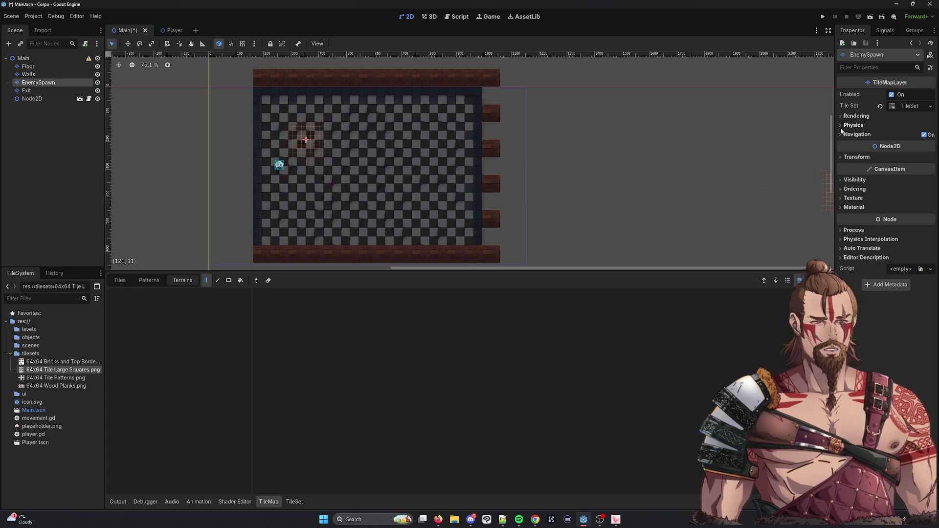
click(854, 125)
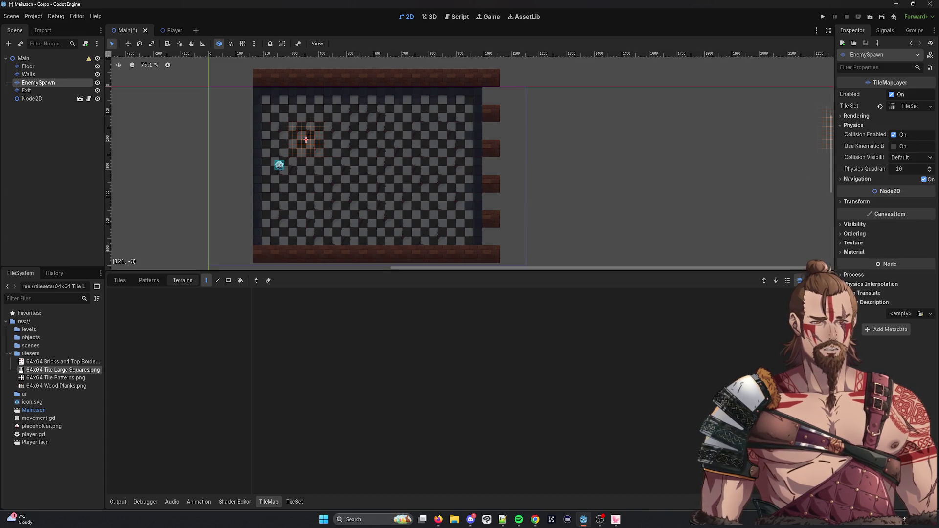
click(839, 182)
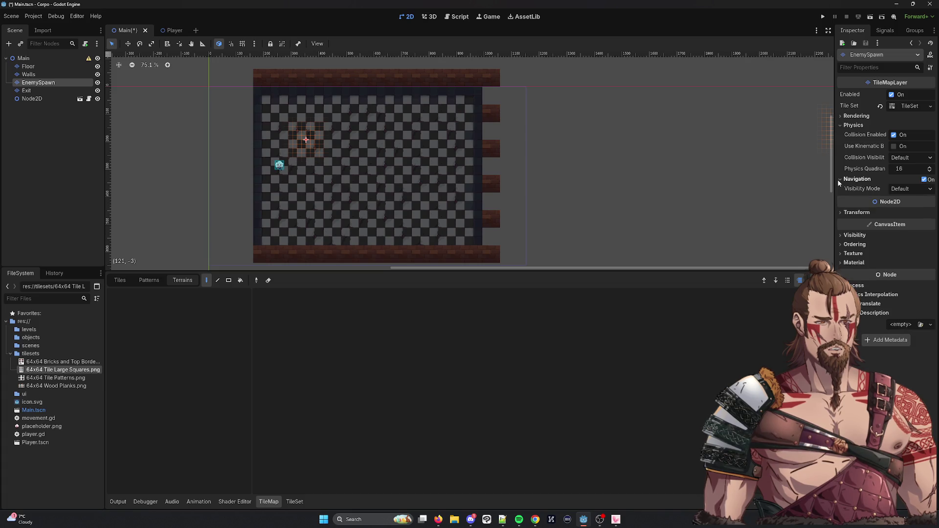
click(839, 182)
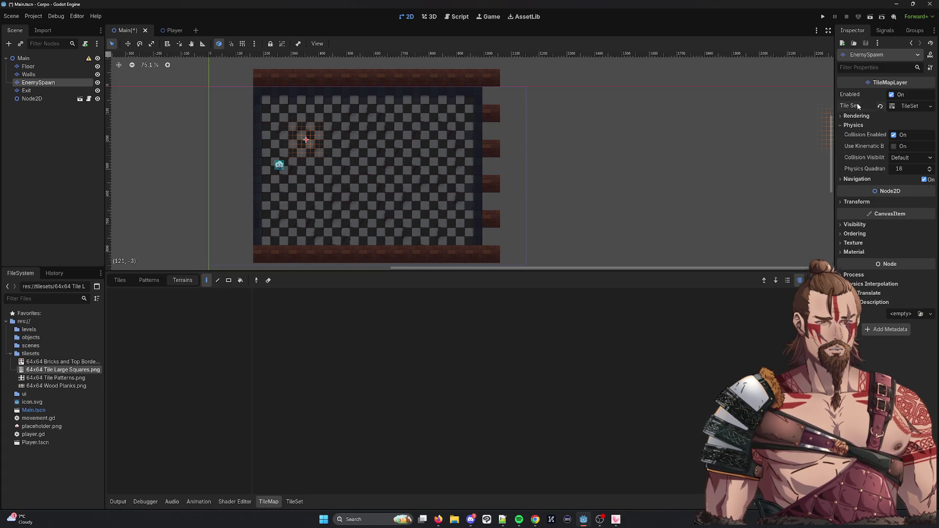
click(930, 107)
click(901, 126)
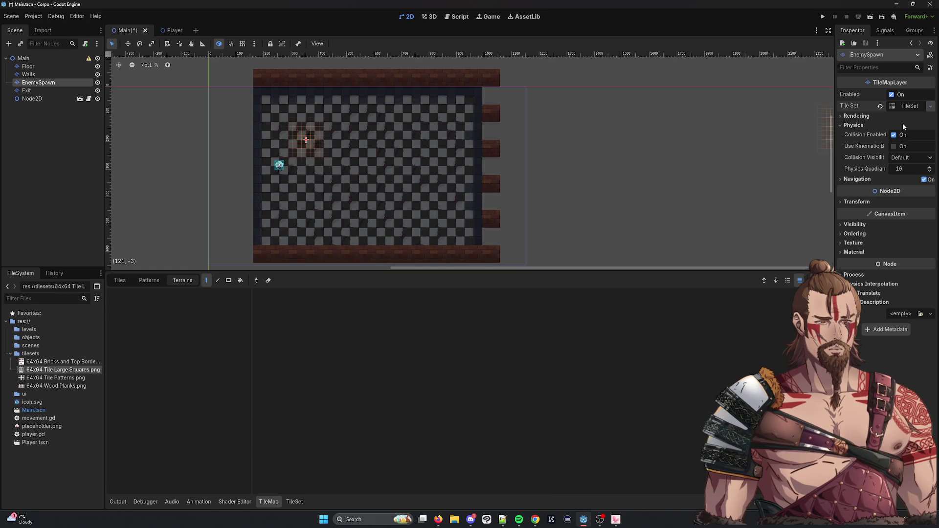
click(842, 116)
click(842, 116)
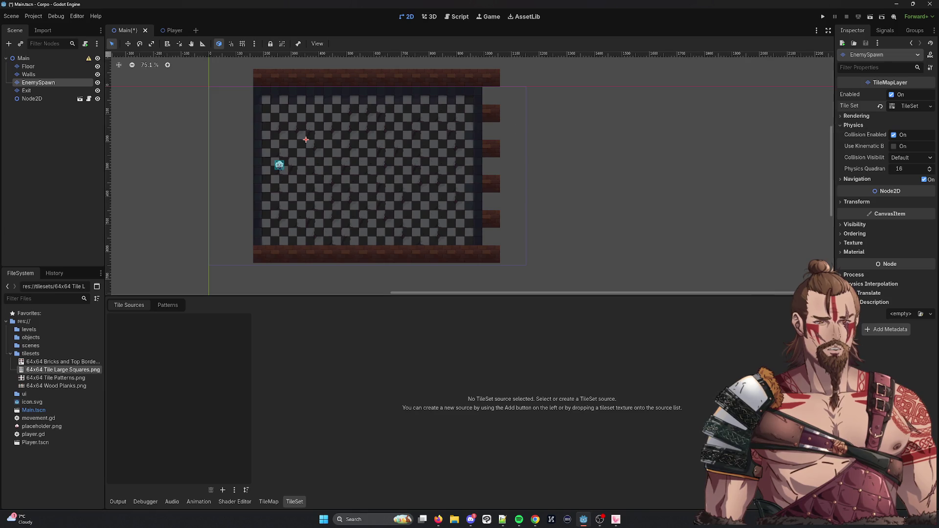
click(36, 76)
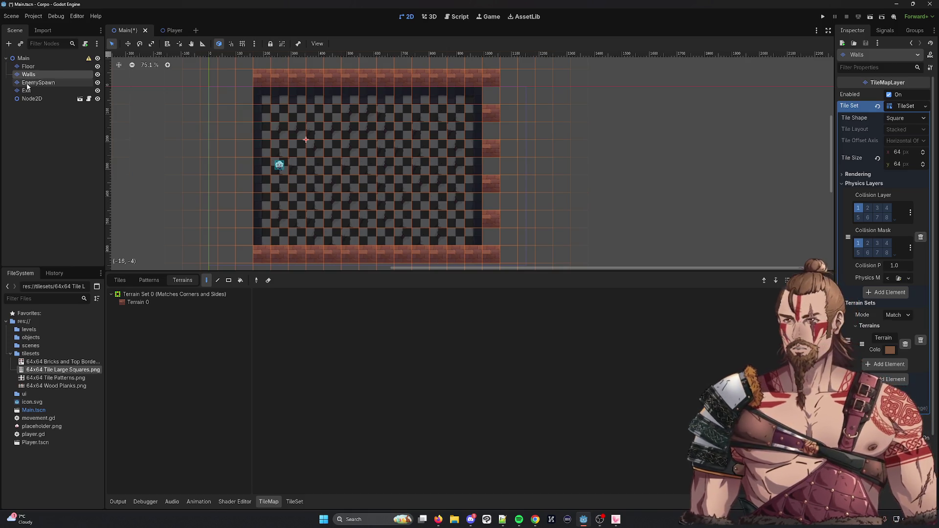
click(34, 82)
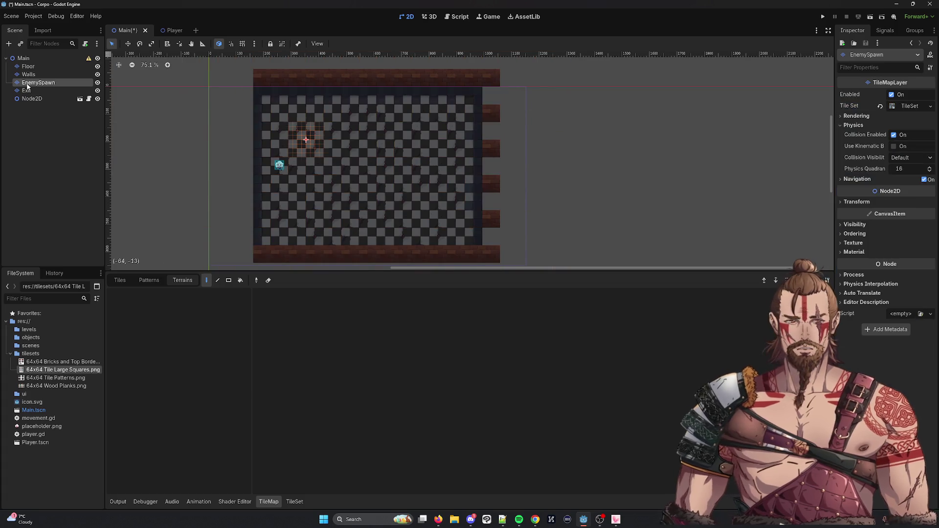
click(930, 106)
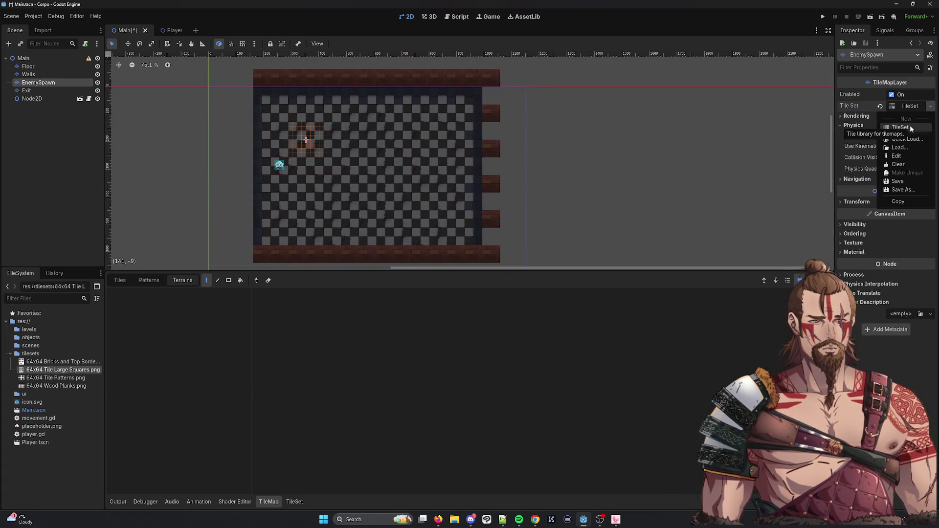
click(909, 127)
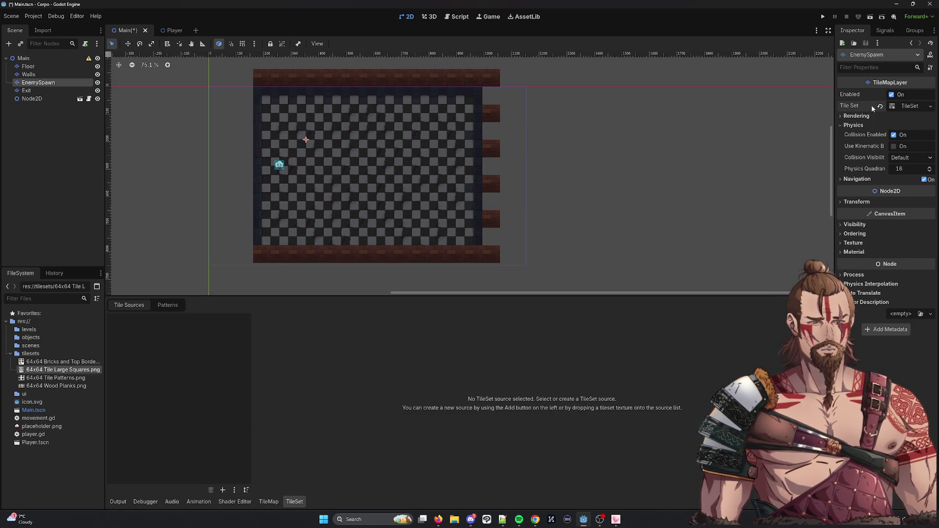
click(855, 116)
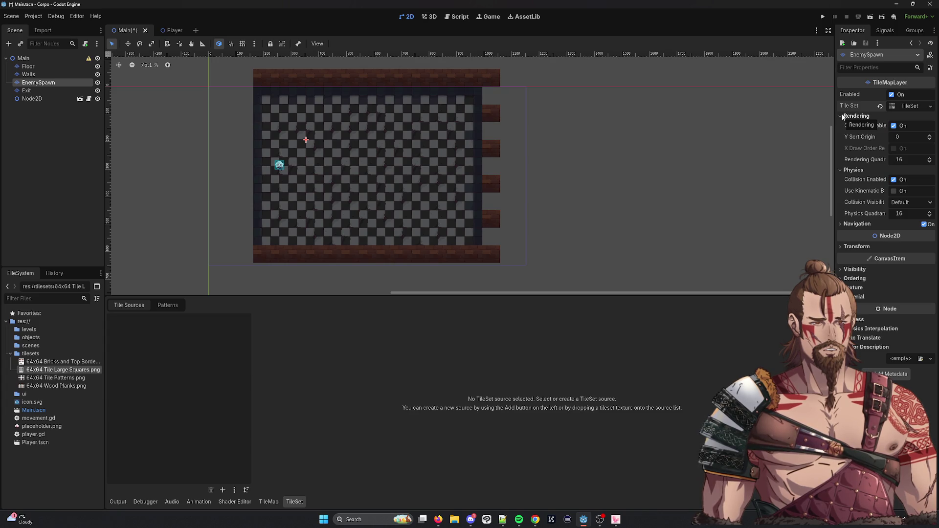
click(840, 224)
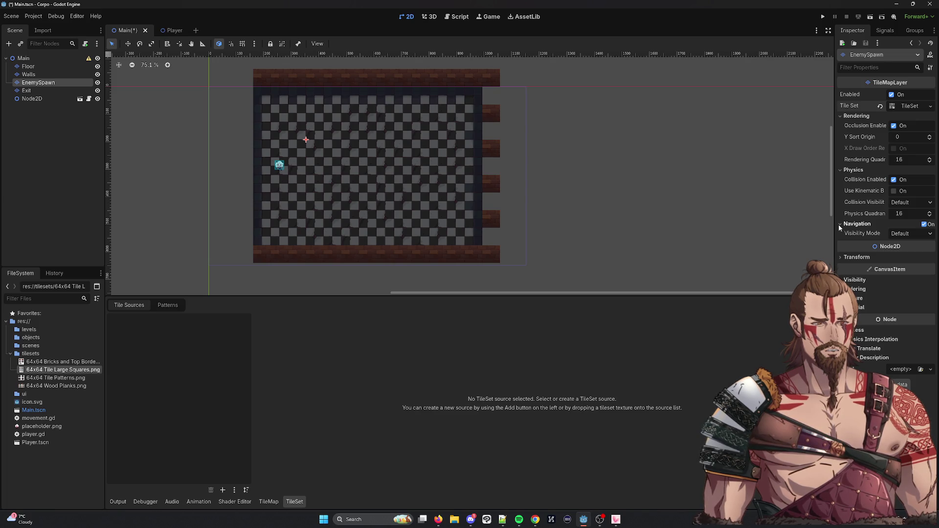
click(853, 280)
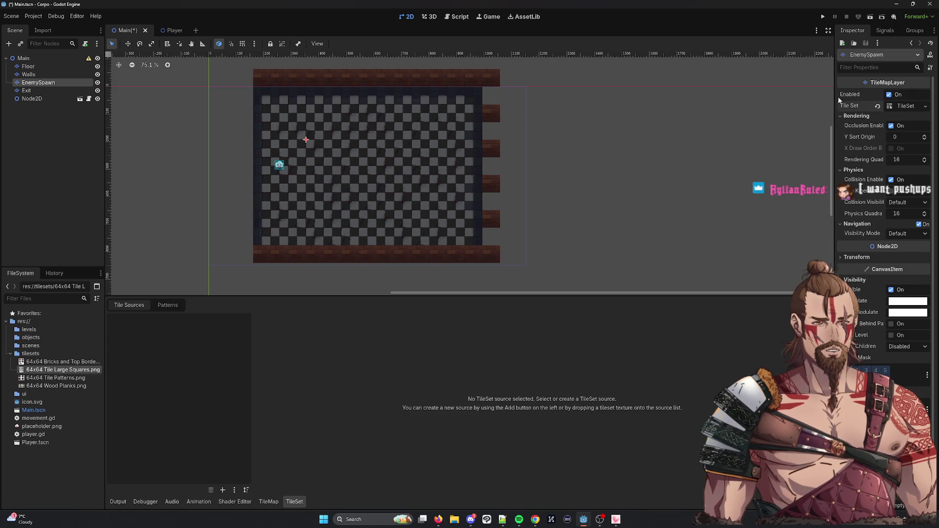
click(842, 115)
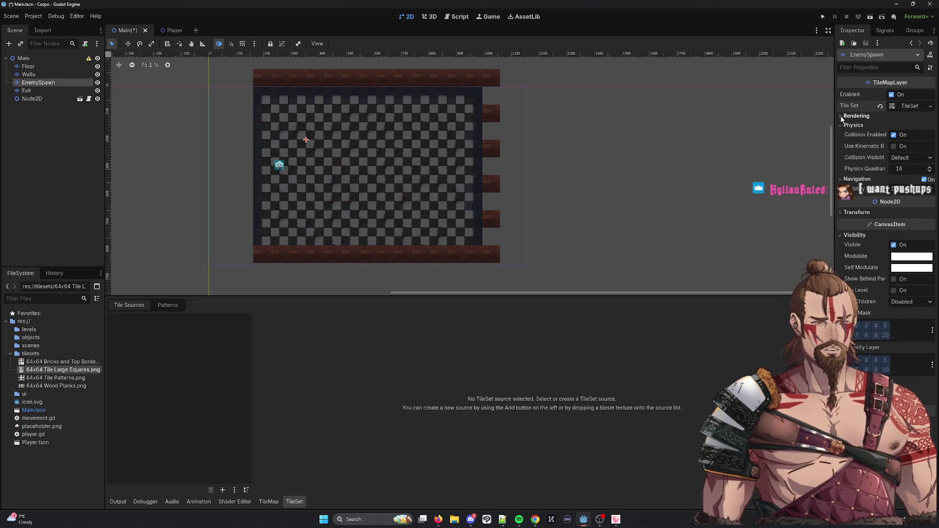
click(929, 107)
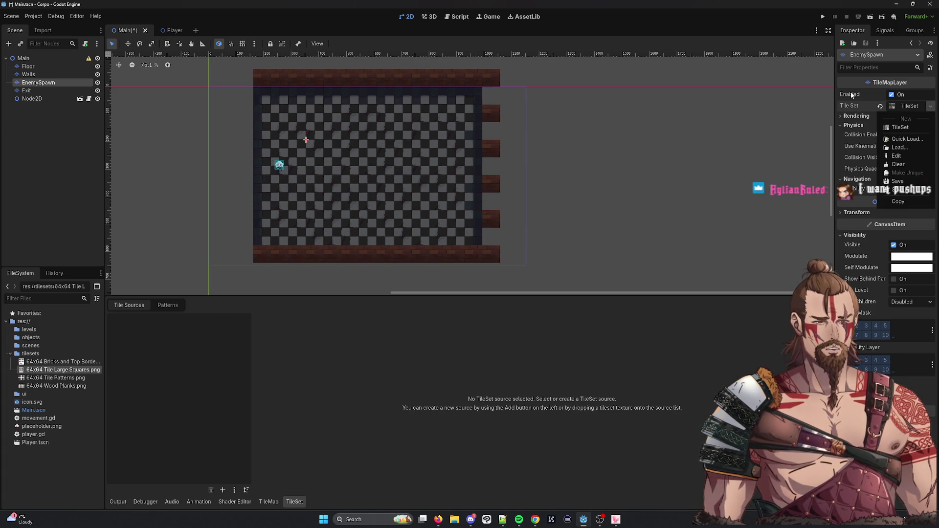
click(35, 76)
click(43, 75)
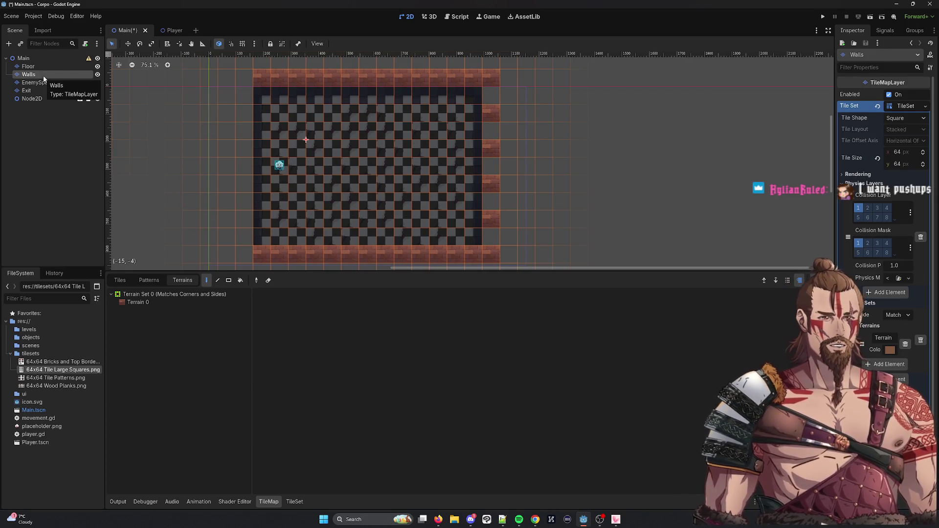
click(926, 107)
click(927, 107)
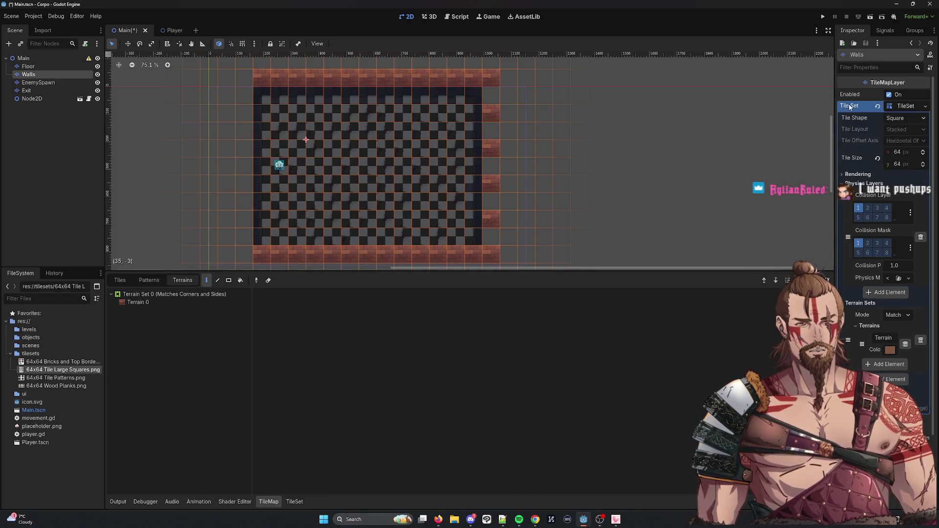
click(38, 82)
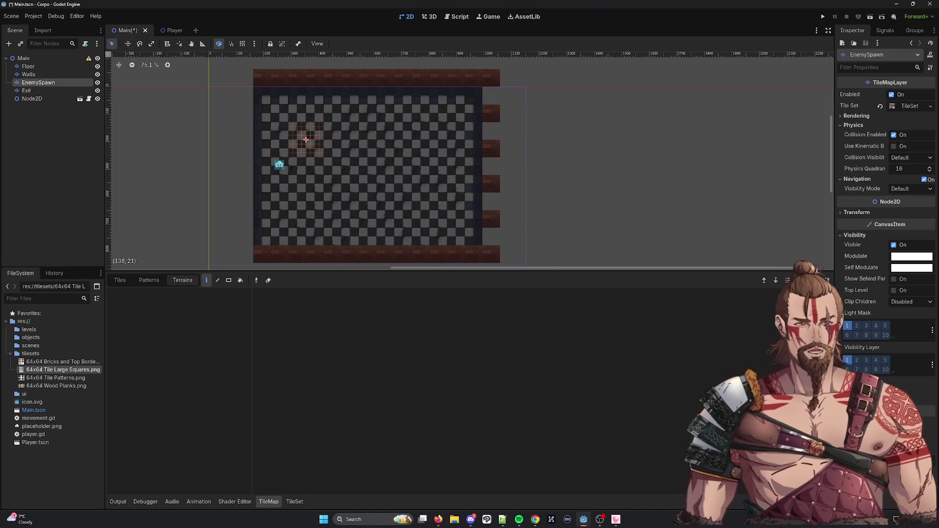
right_click(852, 104)
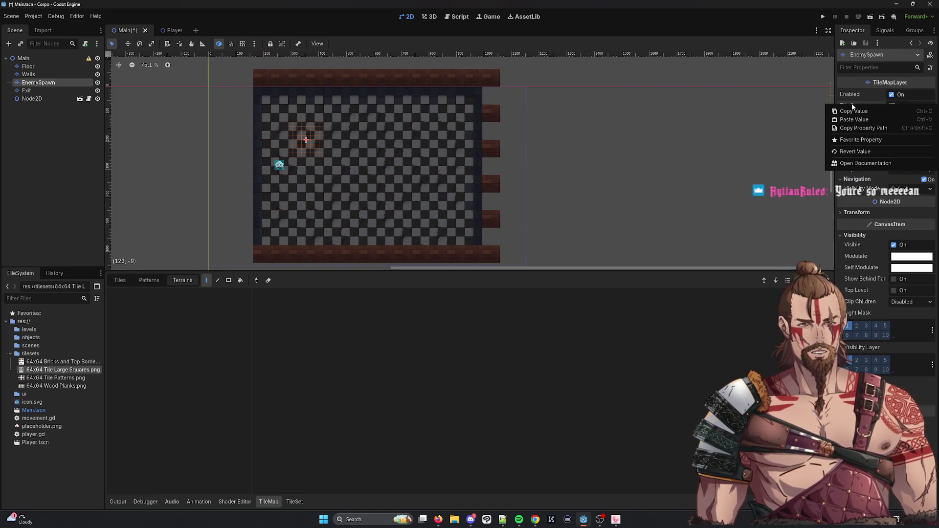
click(858, 104)
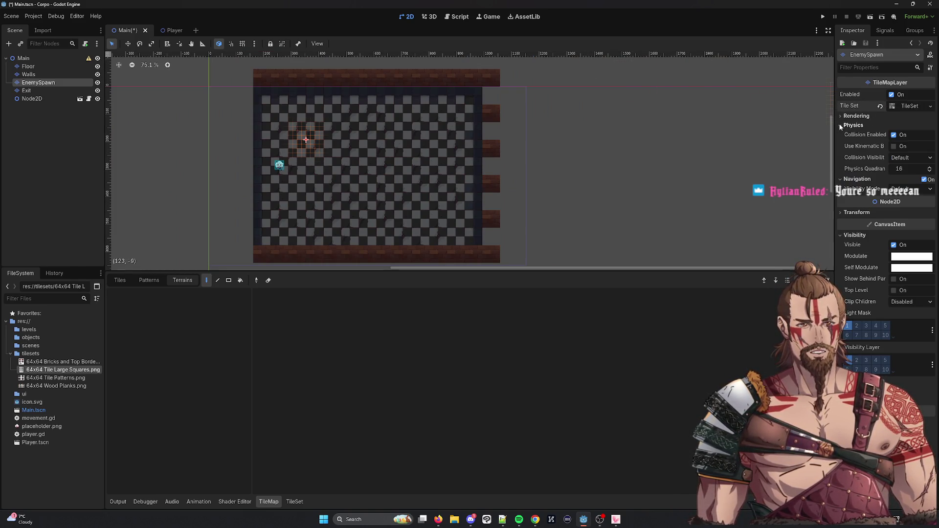
Set the EnemySpawn tile set's Tile Size to 64 × 64 px.
click(913, 107)
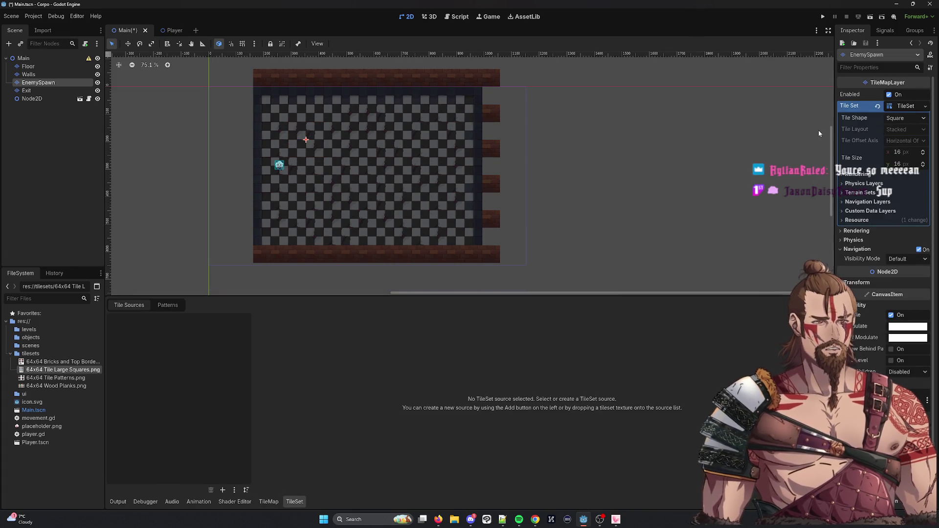
click(916, 119)
click(919, 128)
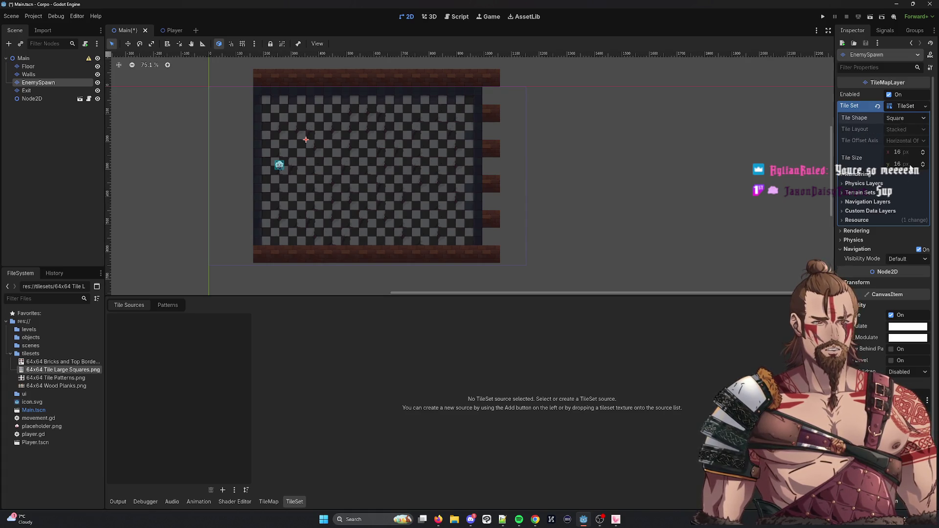
click(899, 153)
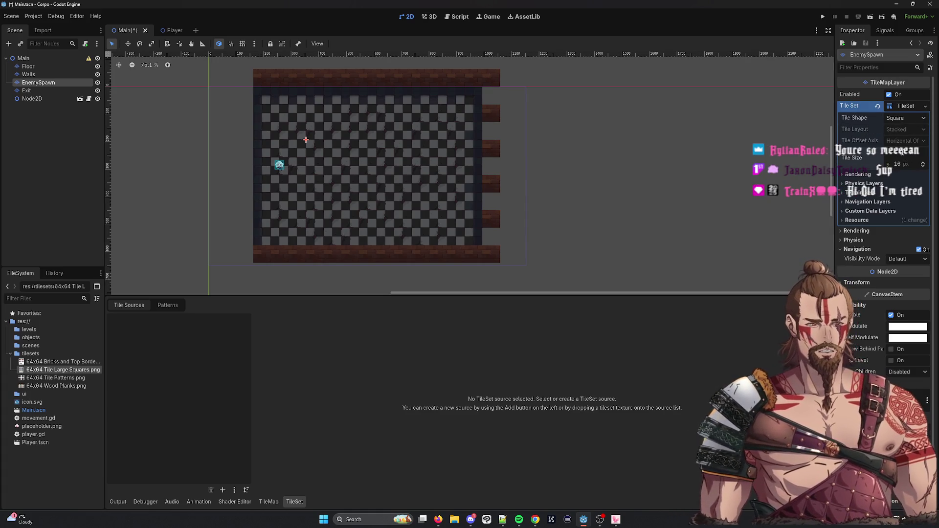
key(Tab)
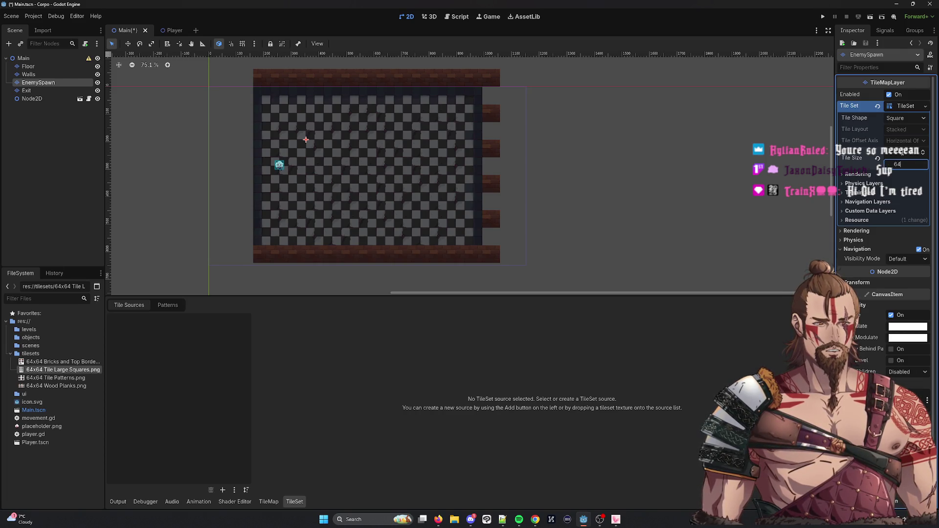
key(Return)
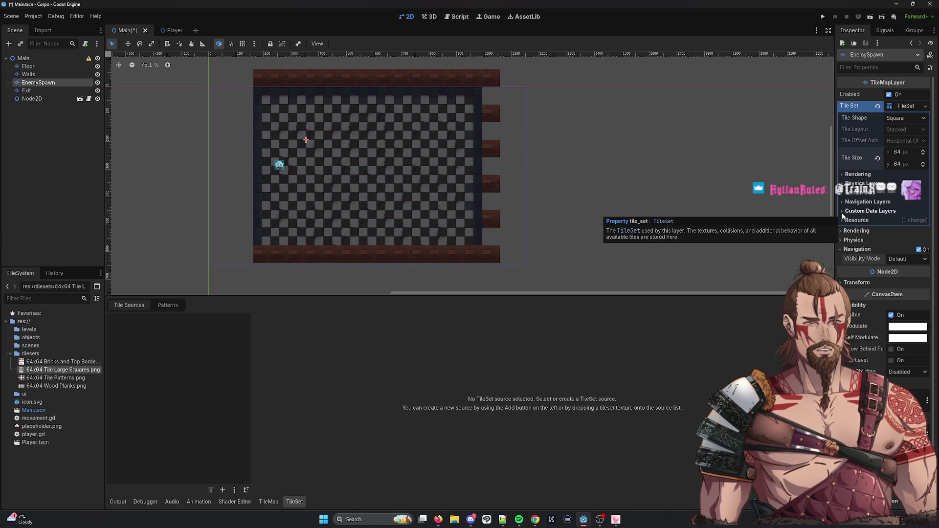
Add one physics layer to the tile set, removing the extra one added.
click(855, 183)
click(888, 195)
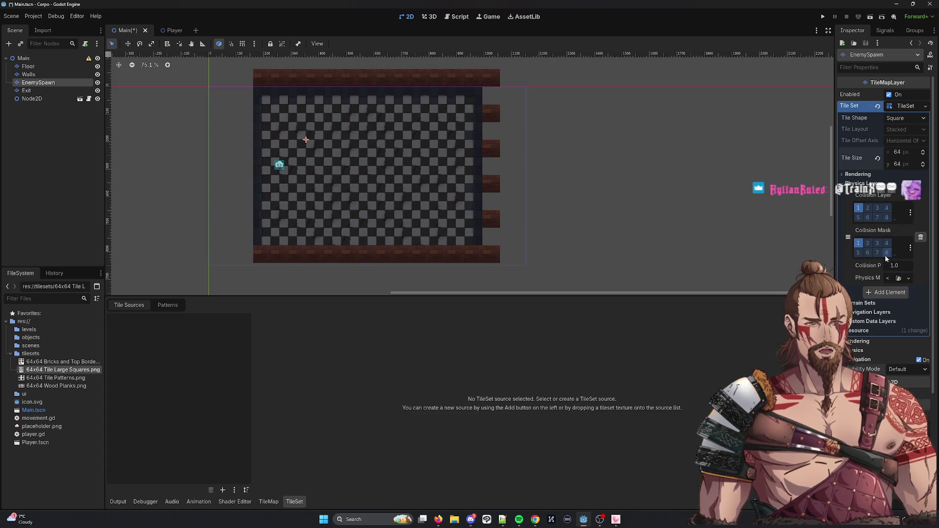
click(885, 292)
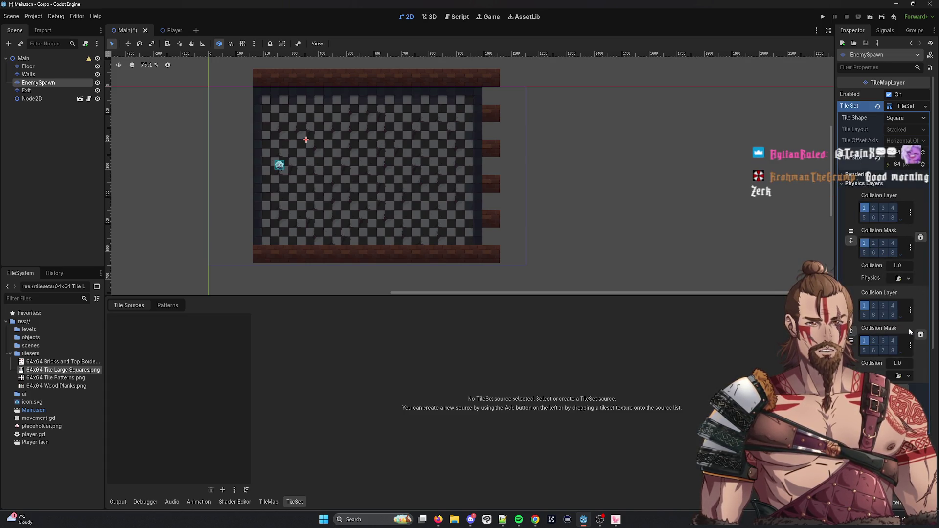
click(921, 335)
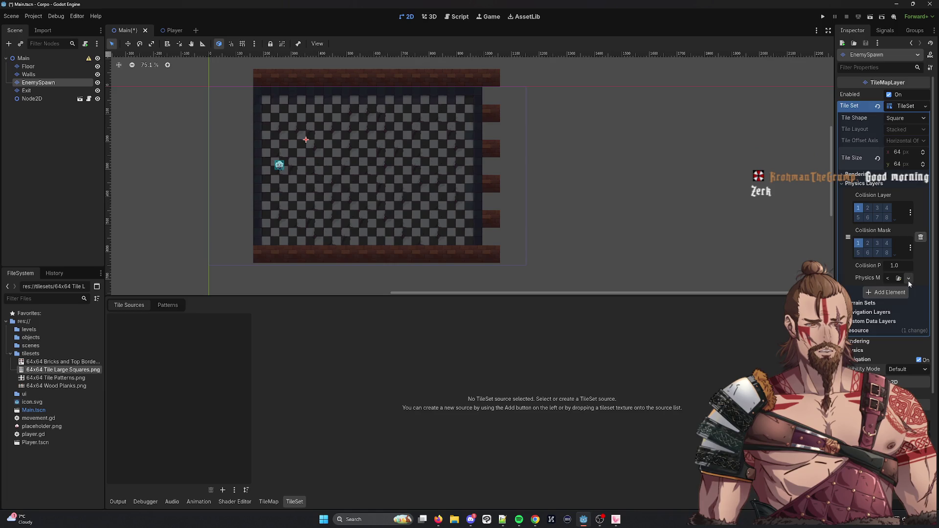
Add Terrain Set 0 containing Terrain 0 to the tile set.
click(863, 303)
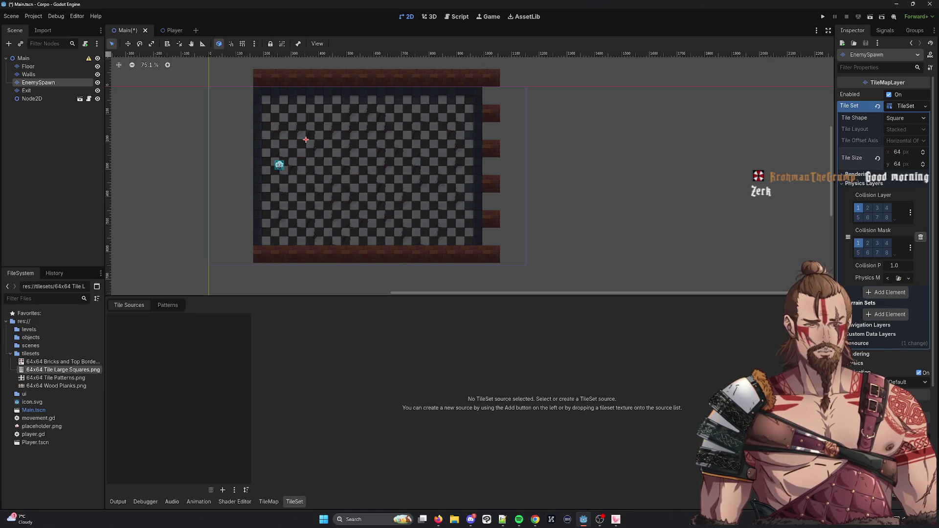
click(887, 313)
click(863, 326)
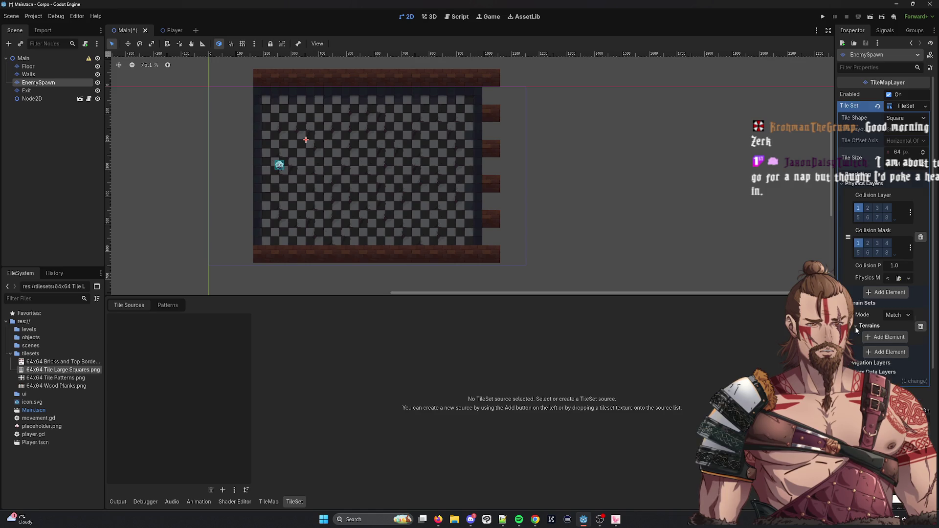
click(882, 340)
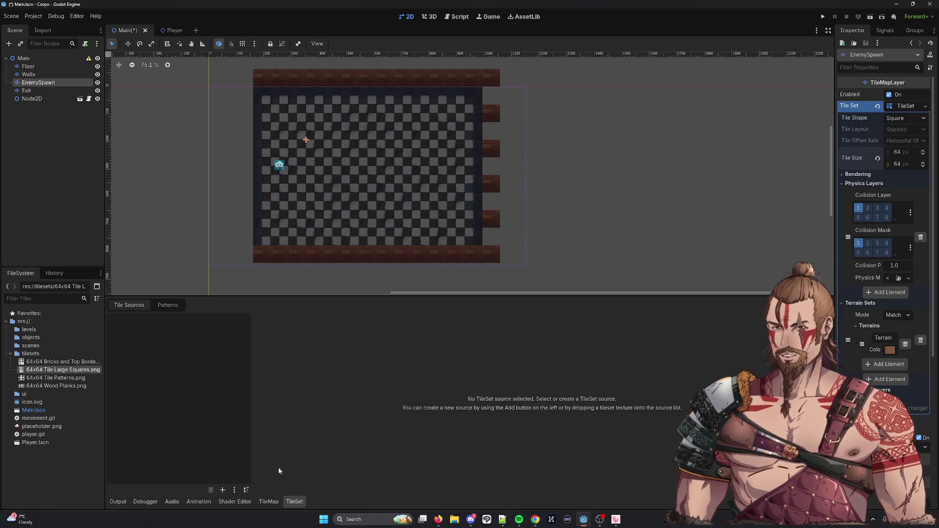
click(274, 504)
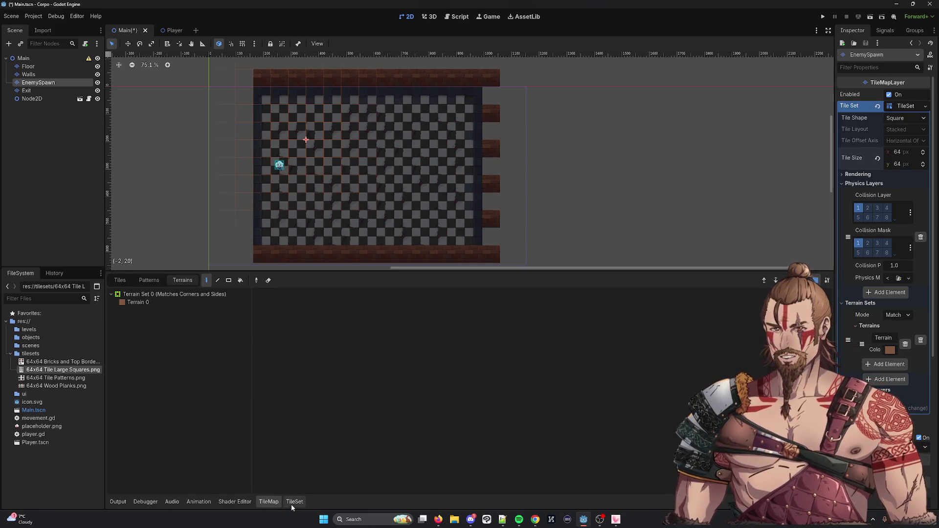
Start adding an Atlas source, cancel it, and open 64x64 Wood Planks.png from the tilesets folder.
click(293, 502)
click(220, 489)
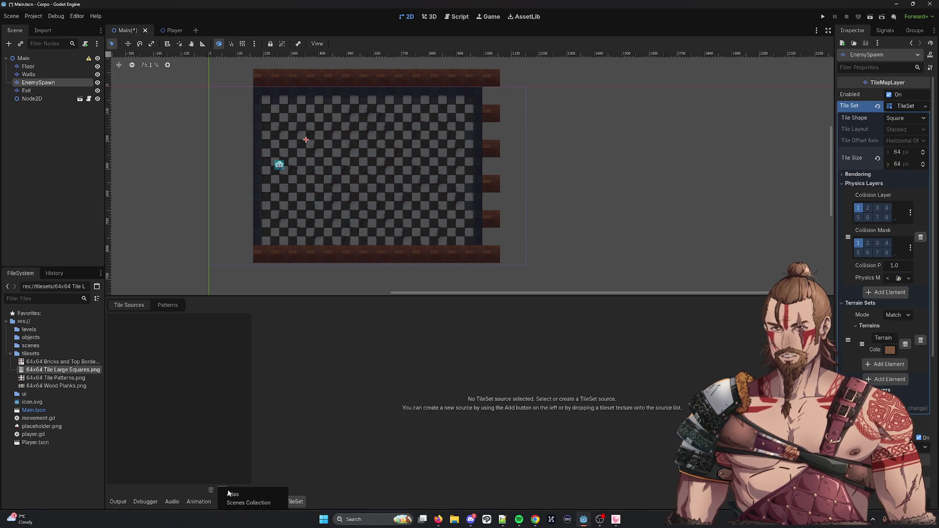
click(232, 494)
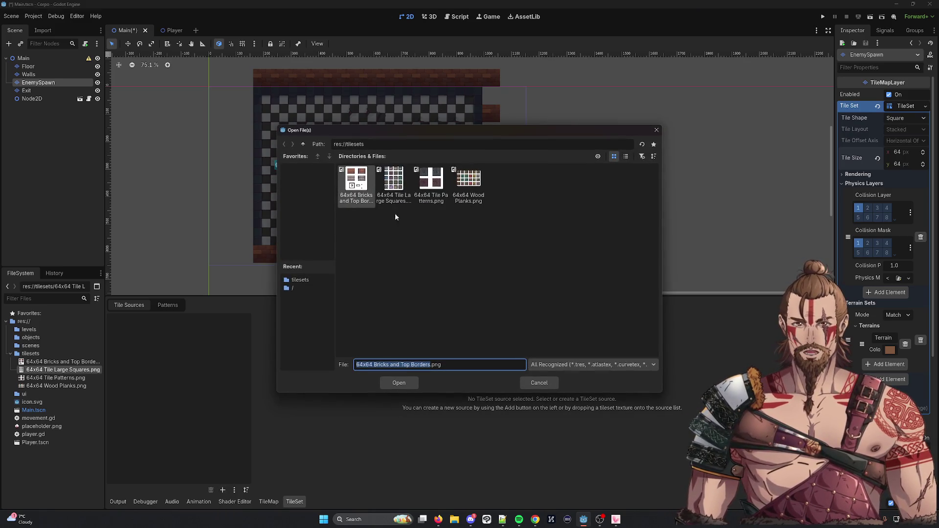
click(532, 383)
click(58, 363)
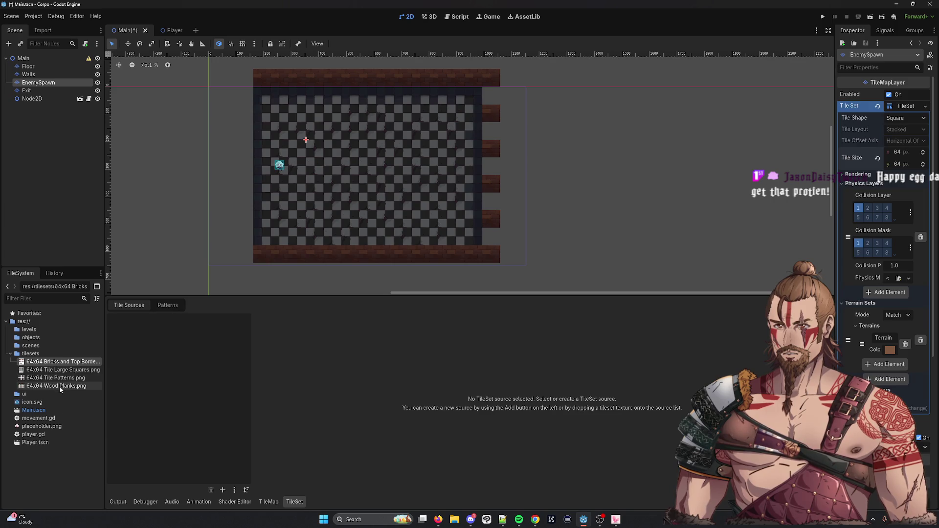
click(60, 386)
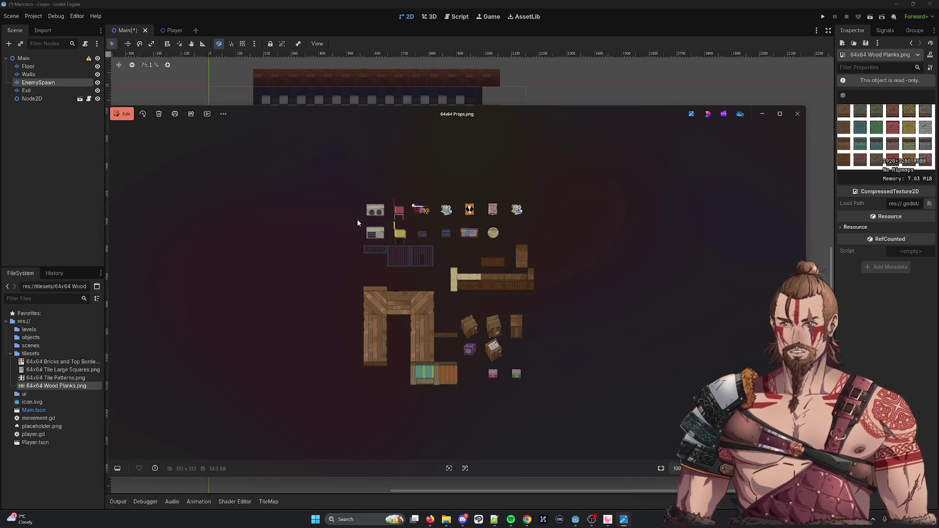
Zoom in and out on 64x64 Props.png in Photos, then close the viewer.
scroll(471, 271, up, 5)
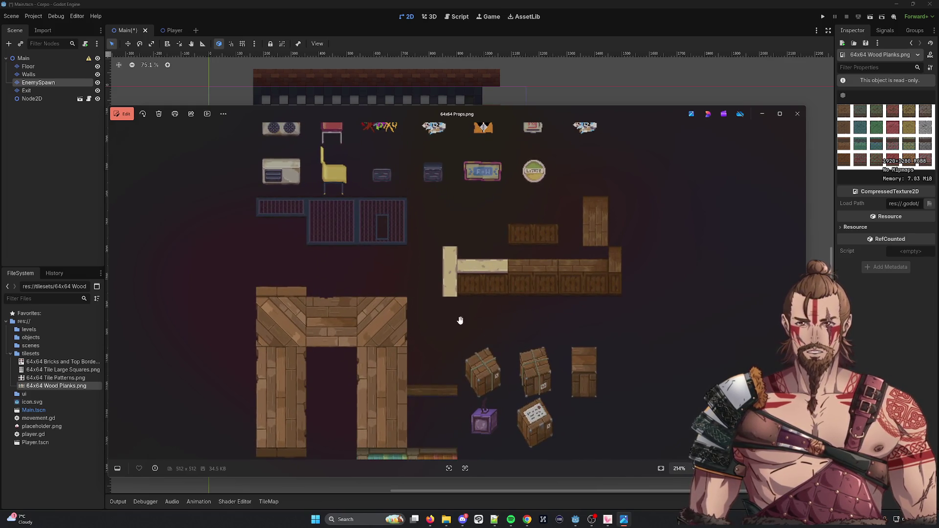
scroll(499, 303, down, 3)
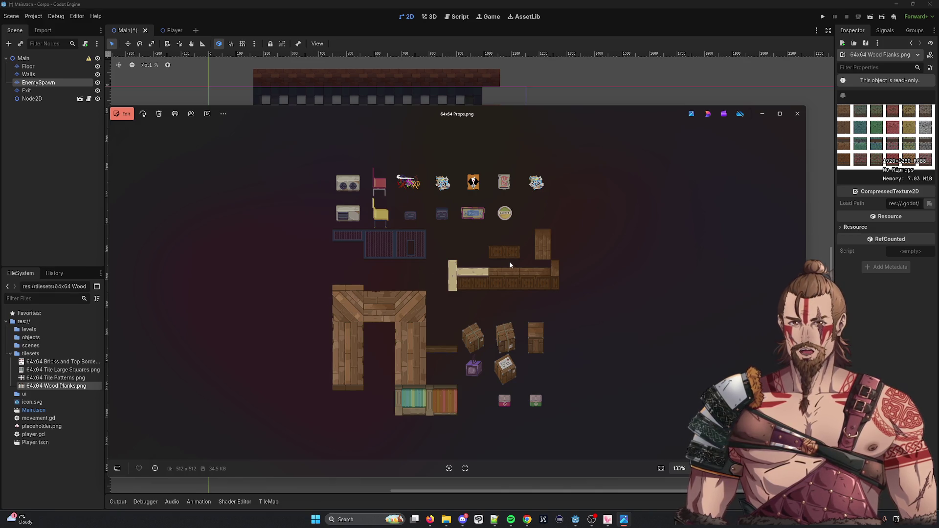
mouse_move(504, 114)
mouse_down()
mouse_move(495, 385)
mouse_move(529, 106)
mouse_move(538, 112)
mouse_up()
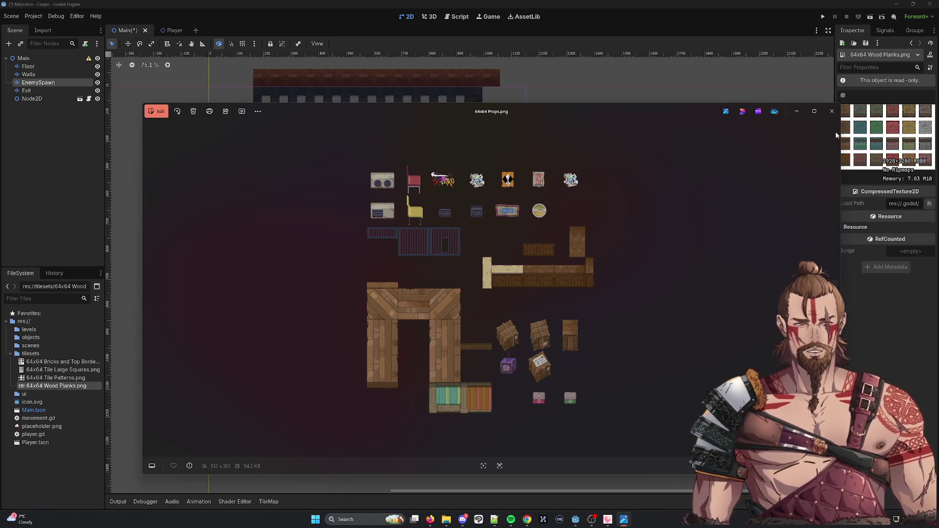
click(831, 111)
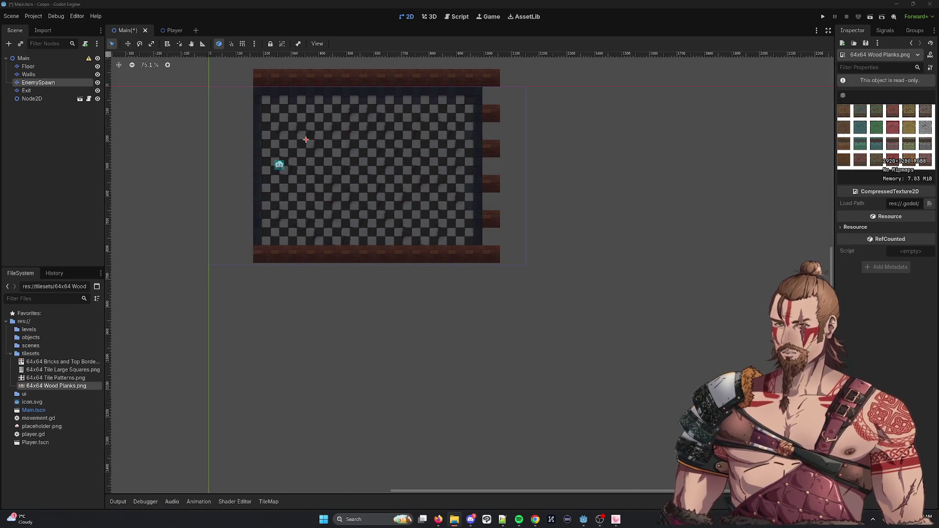
Add 64x64 Props.png as an atlas source to EnemySpawn's tile set, declining Auto Create Tiles.
mouse_move(1, 348)
mouse_down()
mouse_move(57, 352)
mouse_move(66, 381)
mouse_up()
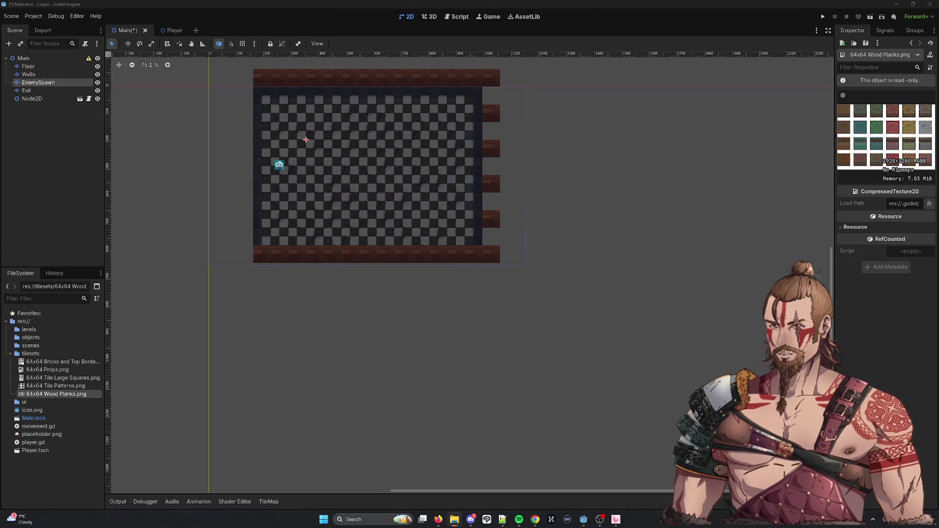
click(268, 501)
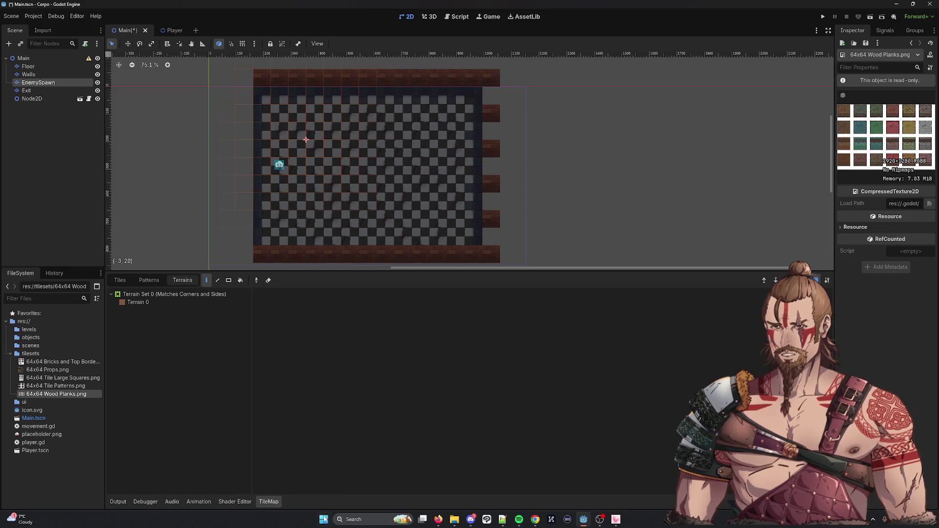
click(38, 82)
click(294, 502)
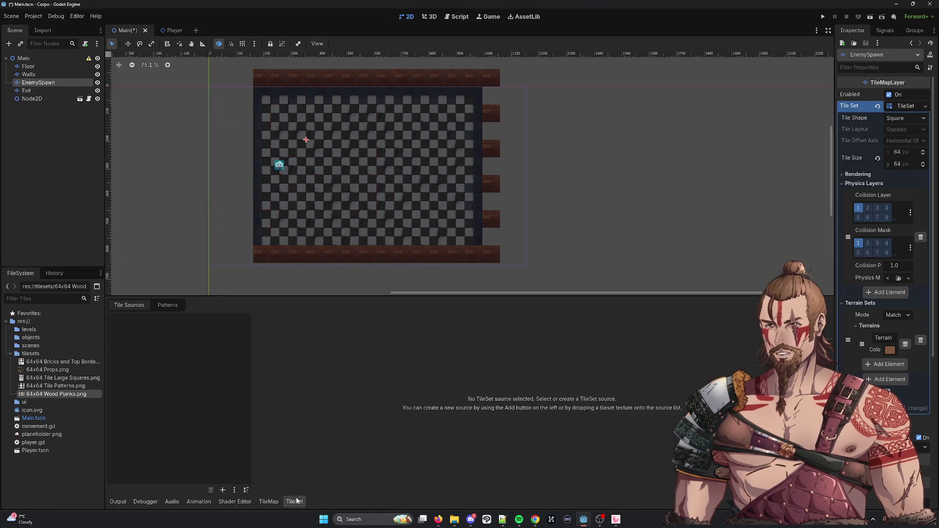
click(223, 490)
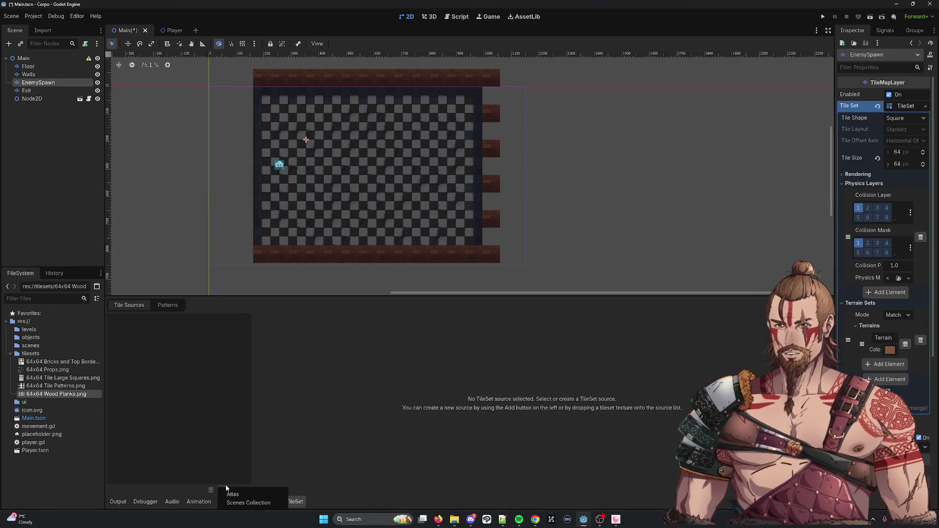
click(246, 498)
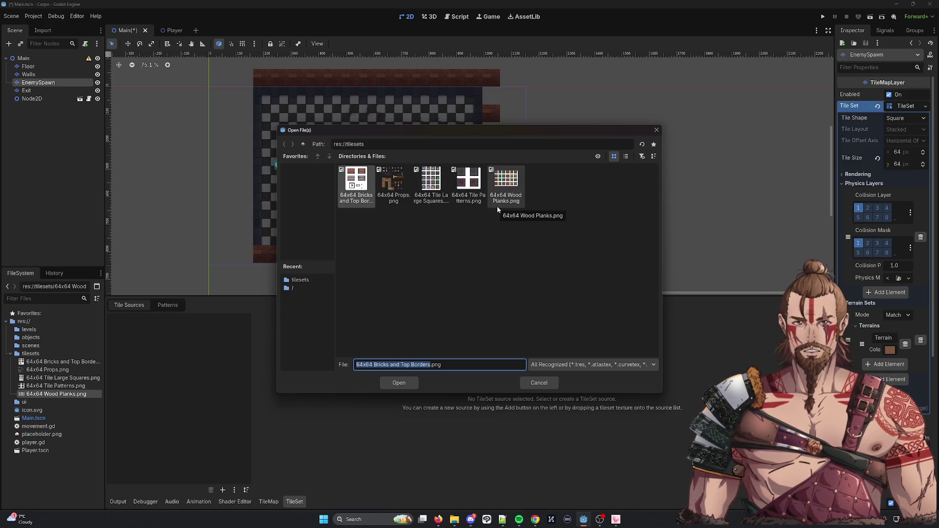
click(392, 180)
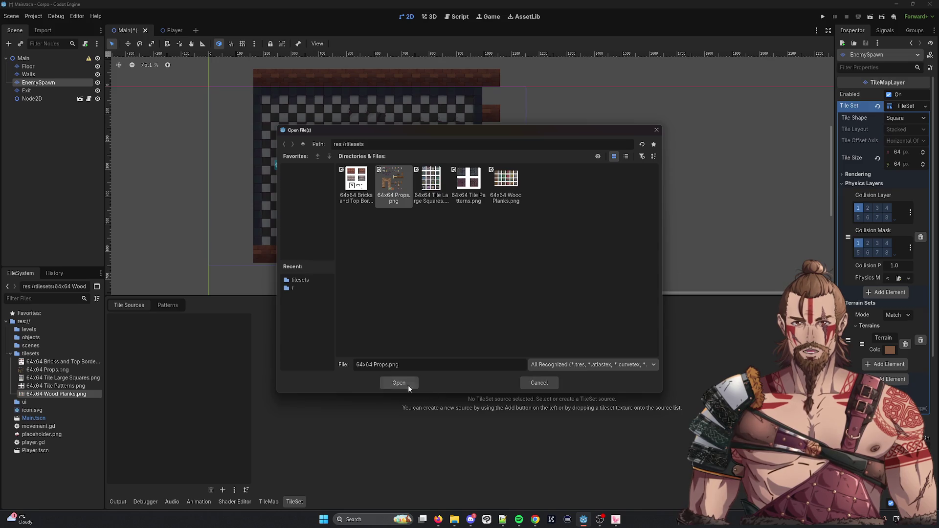
click(399, 383)
click(501, 275)
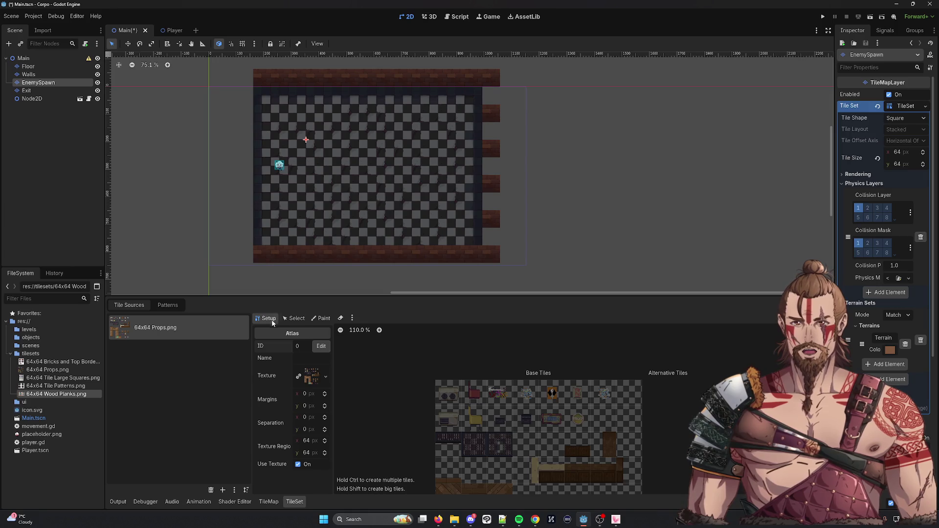
Look through the atlas Select and Paint tabs and the TileMap panel, returning to Setup.
click(294, 318)
ctrl+scroll(577, 446, up, 1)
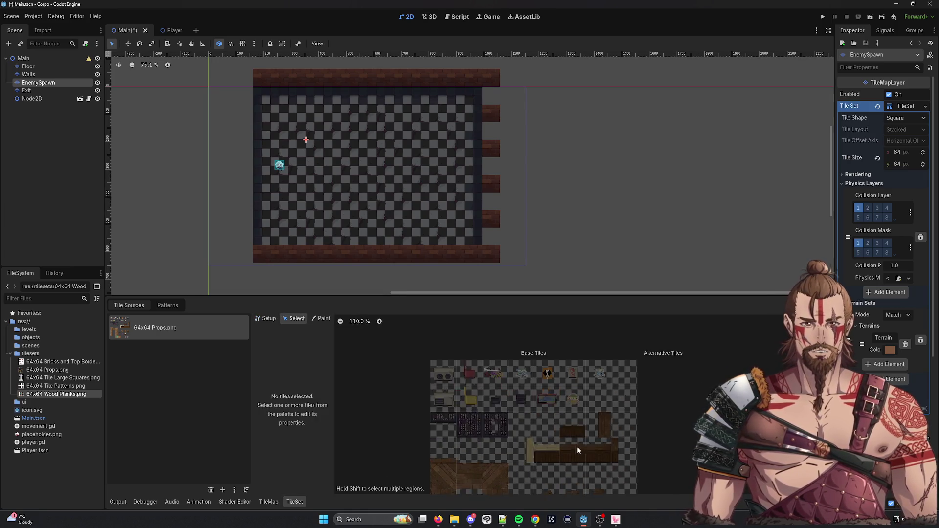
scroll(681, 342, down, 3)
scroll(587, 367, up, 1)
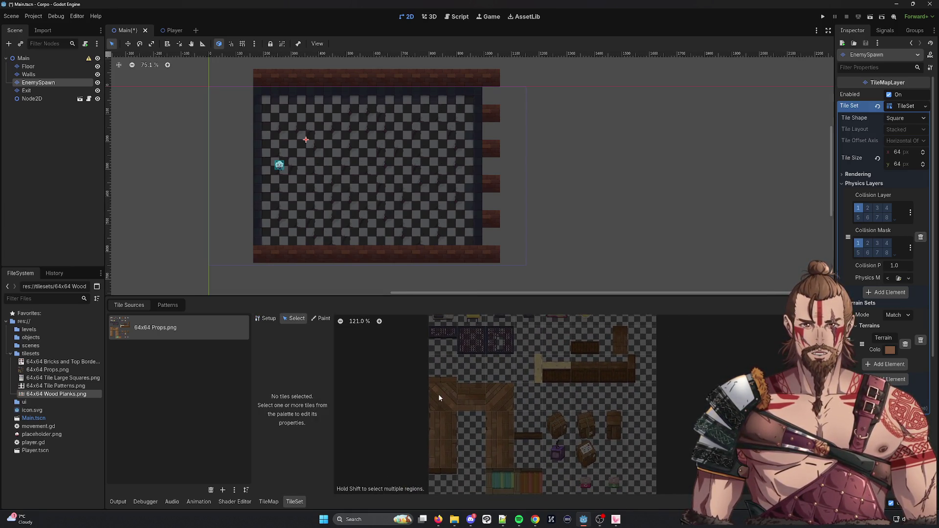
click(321, 319)
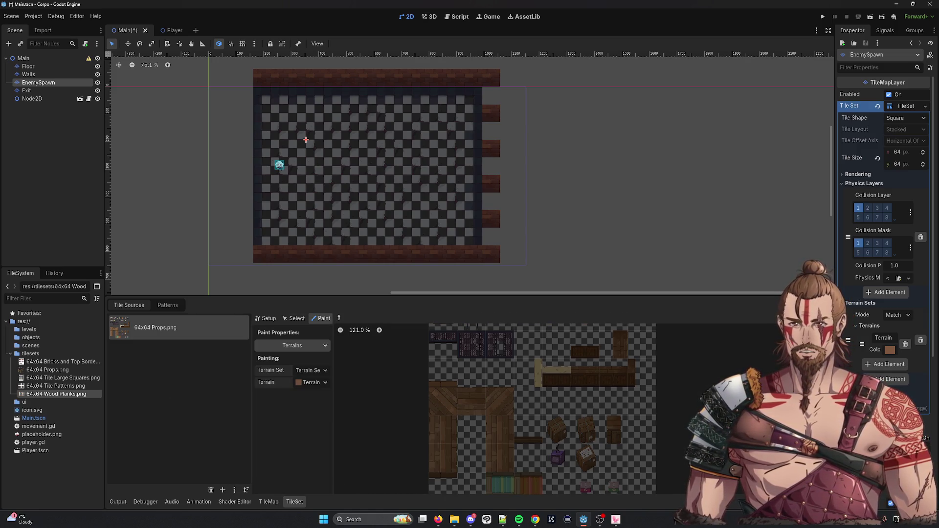
click(259, 501)
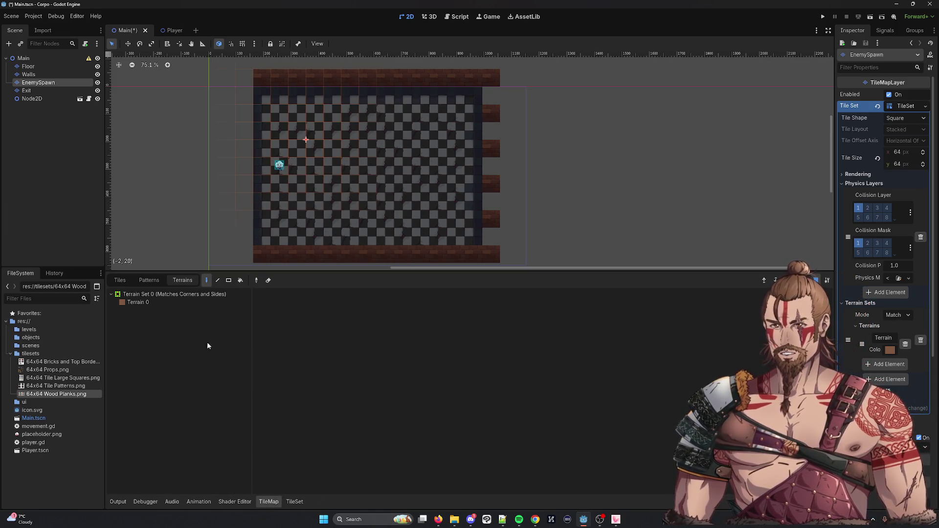
click(295, 502)
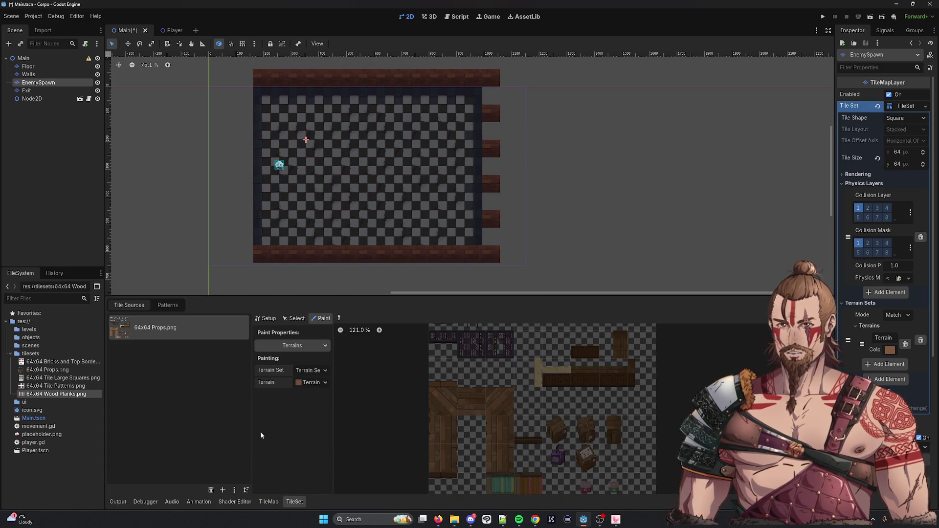
click(294, 318)
click(266, 318)
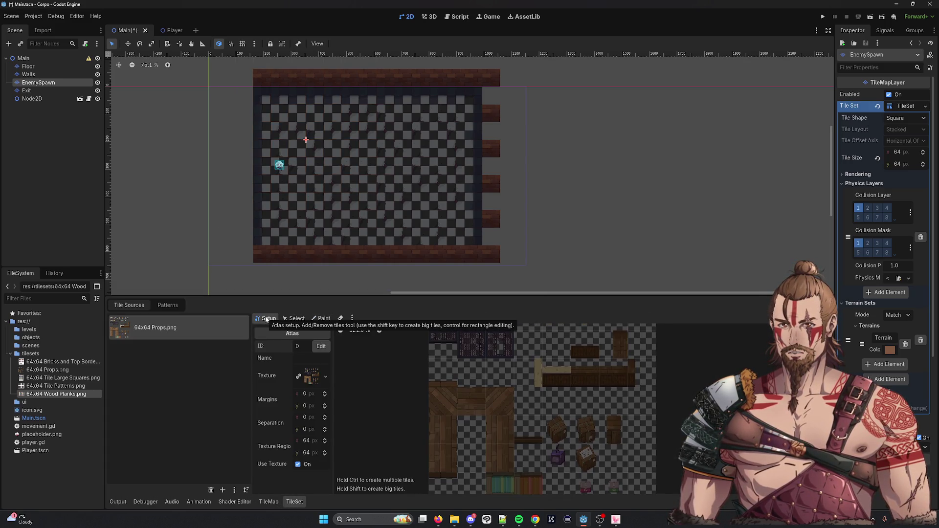
Create a single wood-plank tile from the Props atlas, deleting the extra adjacent tile.
click(443, 401)
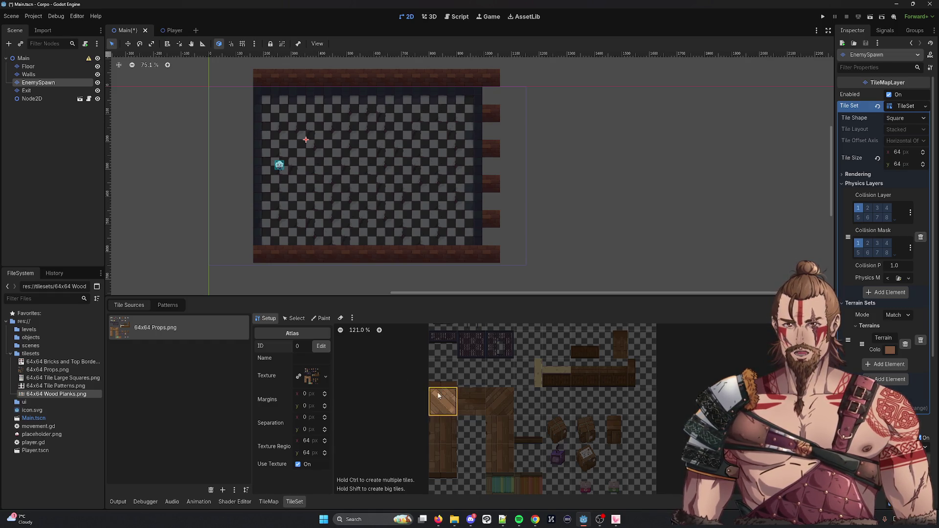
click(477, 407)
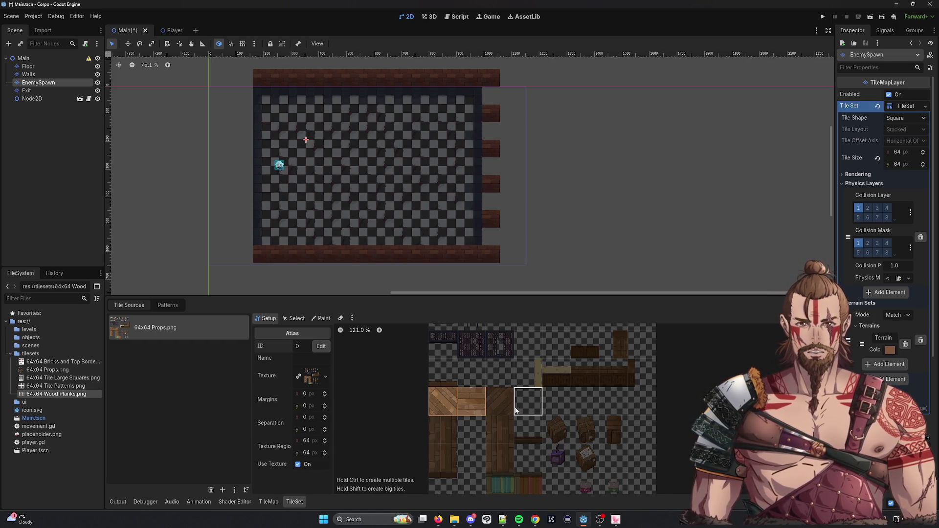
right_click(441, 397)
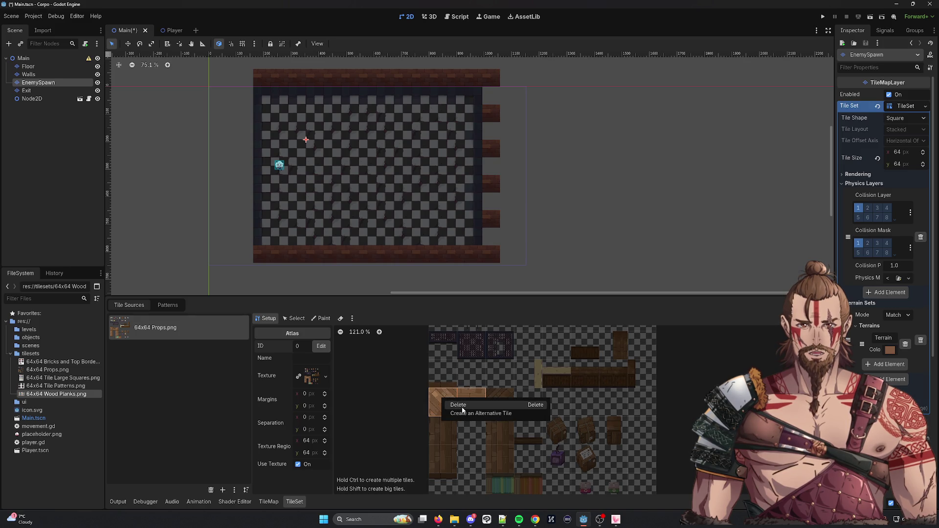
click(455, 405)
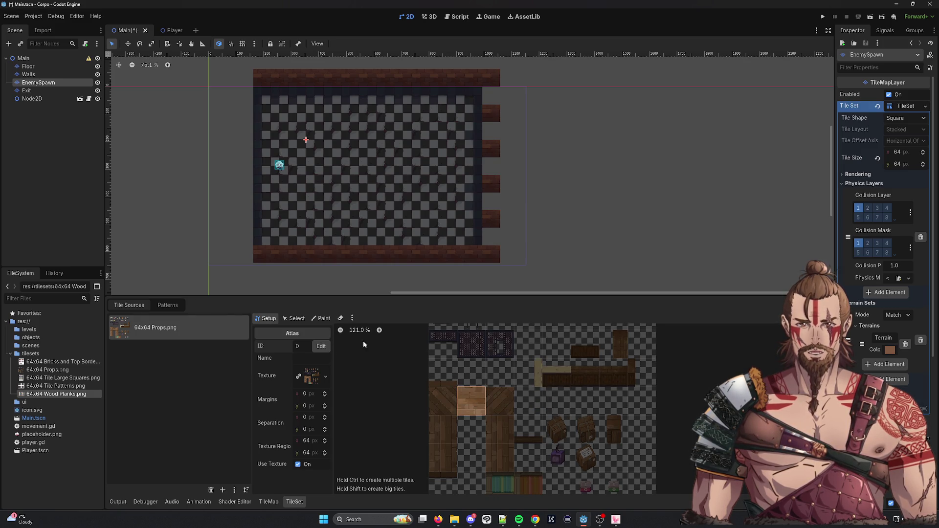
Bring up the Props atlas source ID change warning with -2 as the new ID.
click(296, 318)
click(318, 318)
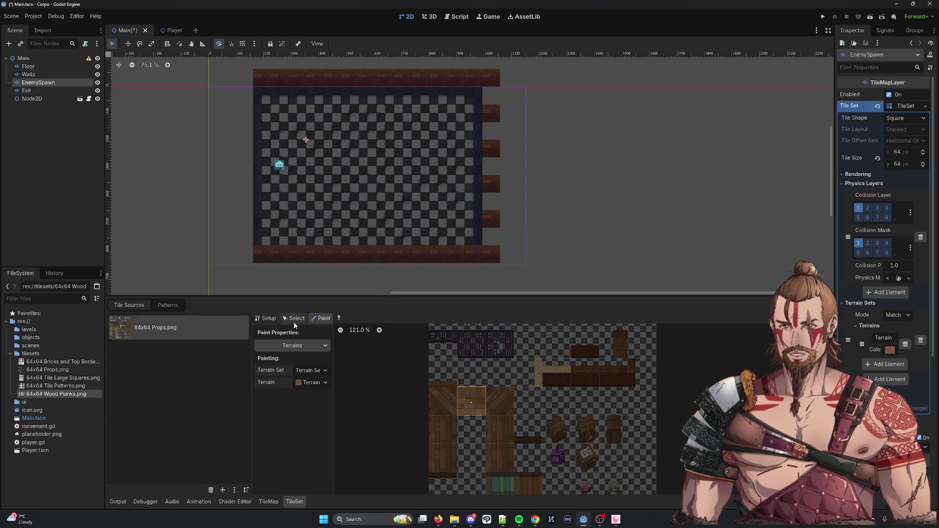
click(265, 319)
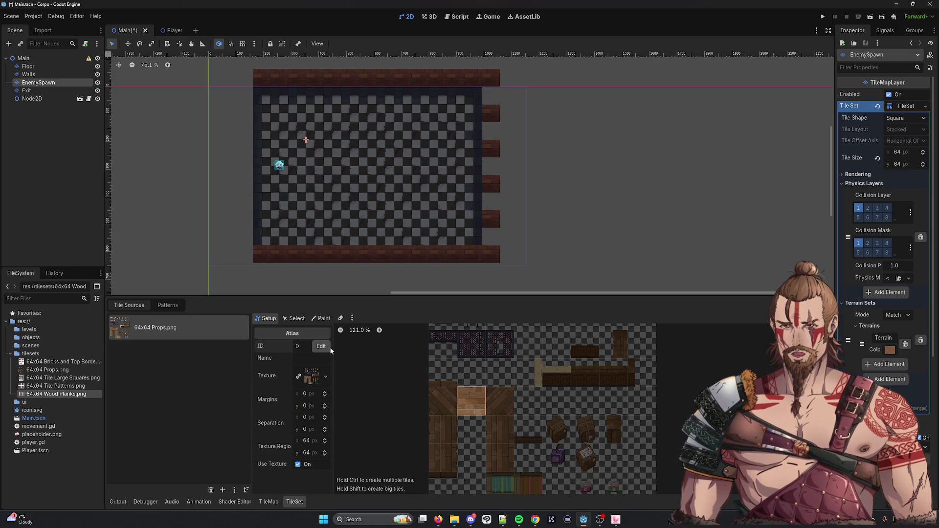
click(326, 350)
text(2)
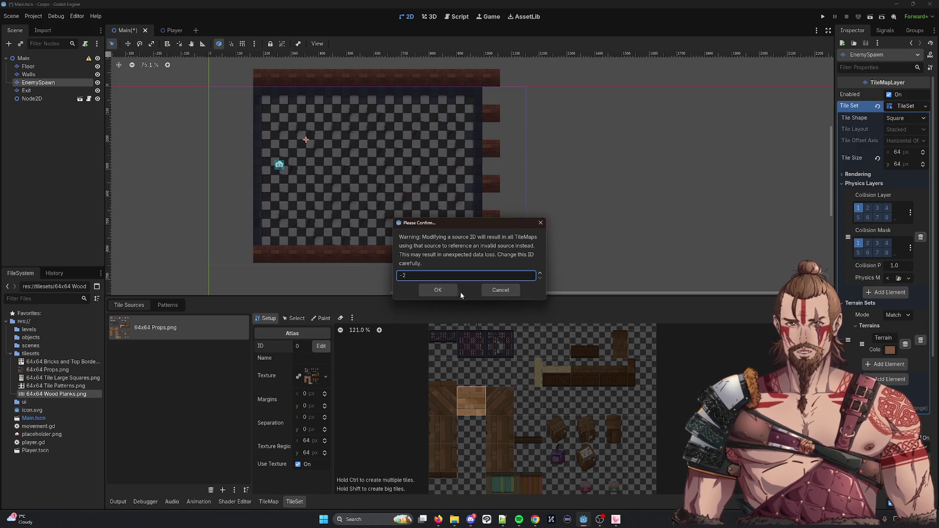
click(446, 291)
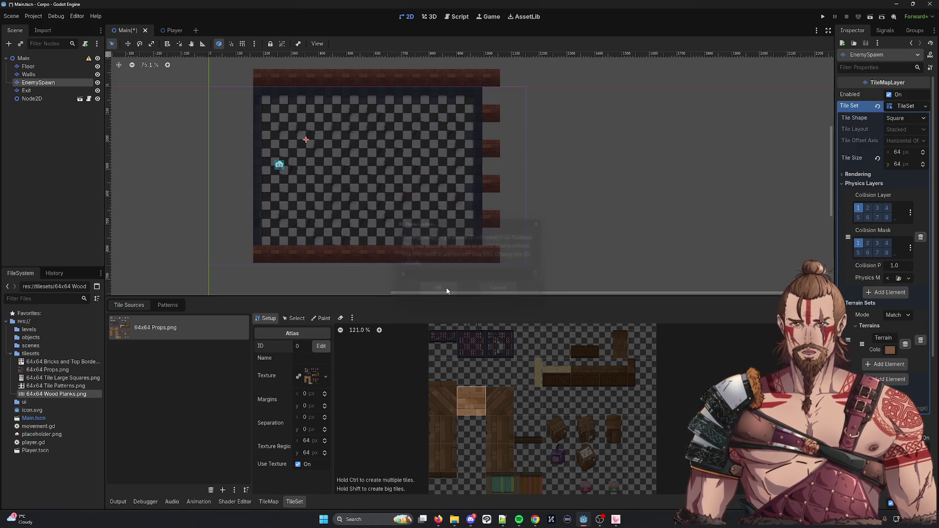
Cancel the source ID change, then select Walls and view its tile set and Terrain 0.
click(321, 346)
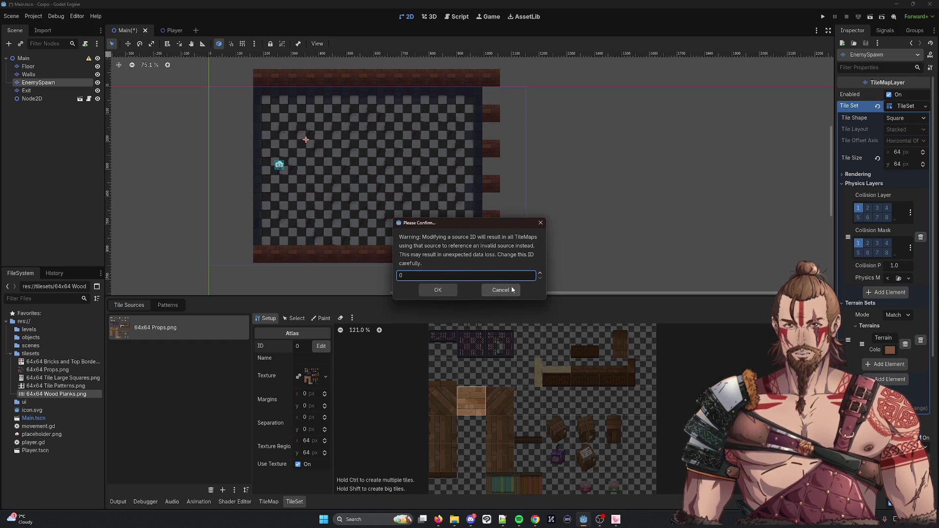
click(509, 290)
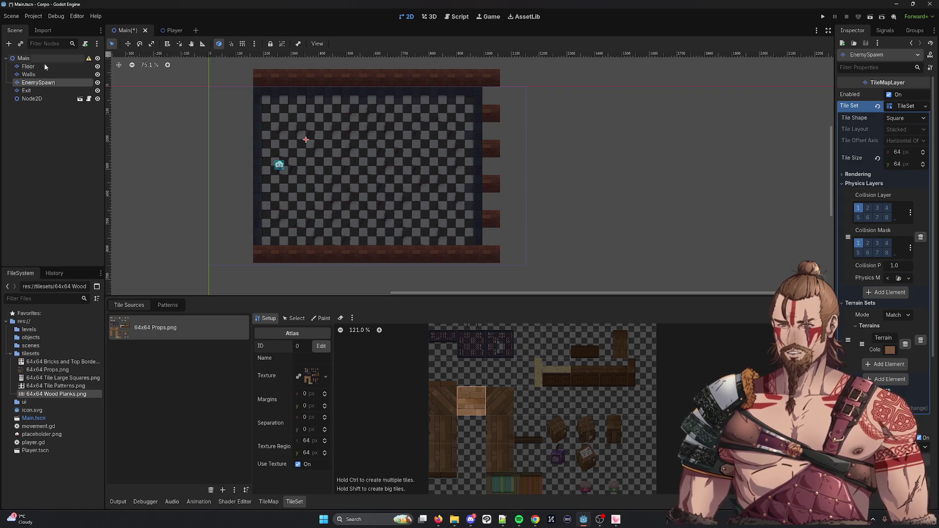
click(39, 75)
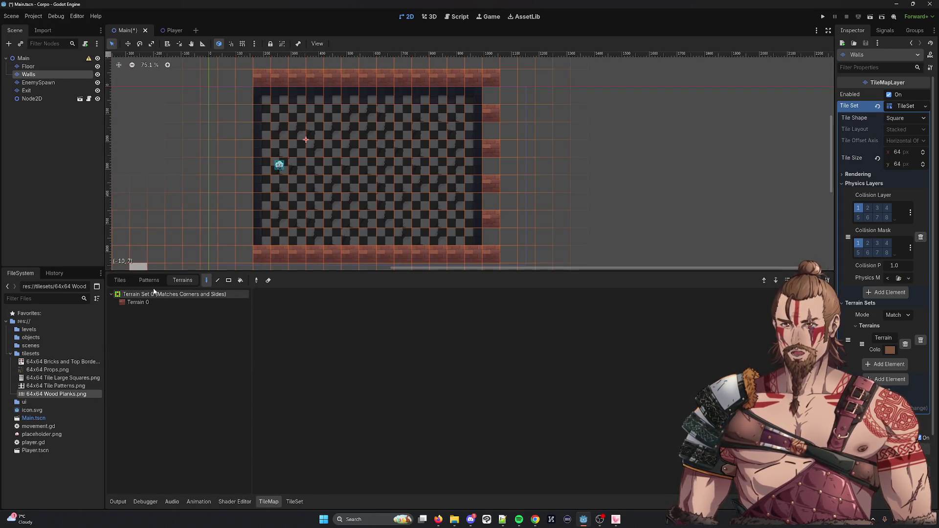
click(293, 502)
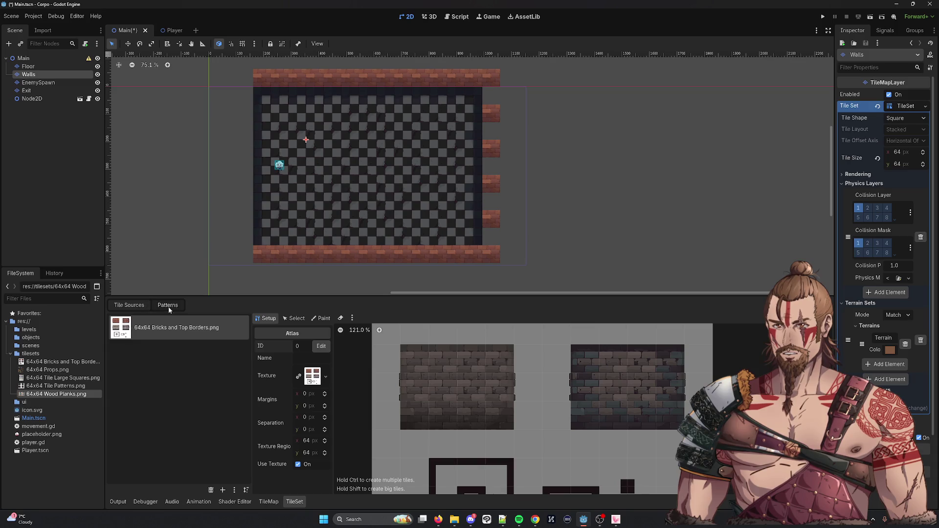
click(269, 503)
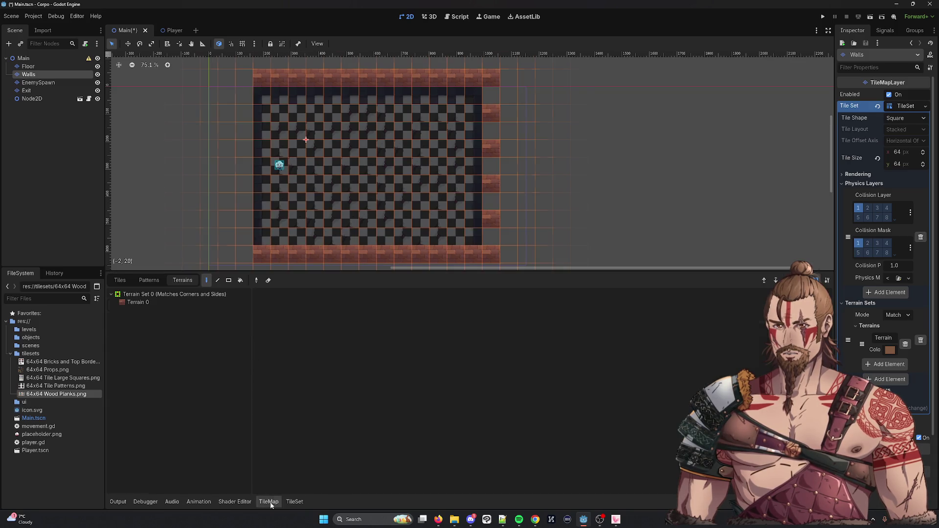
click(168, 303)
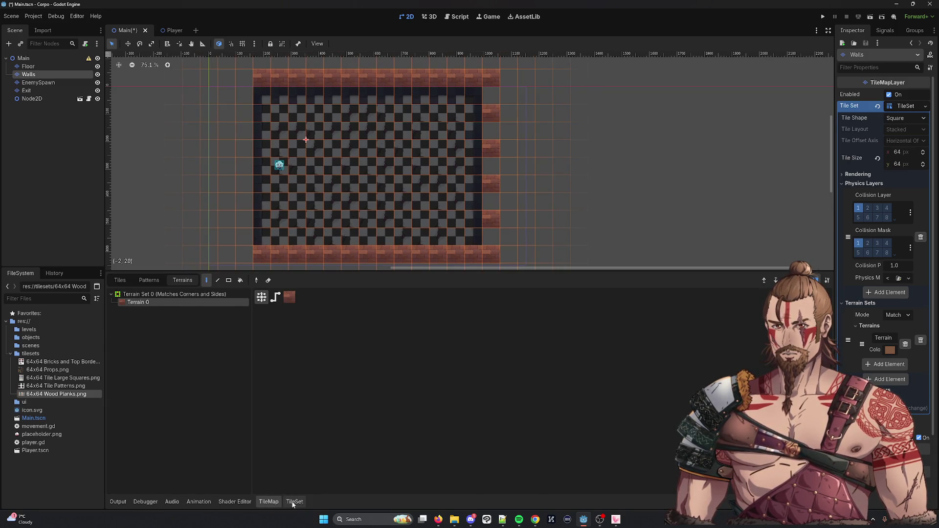
click(295, 502)
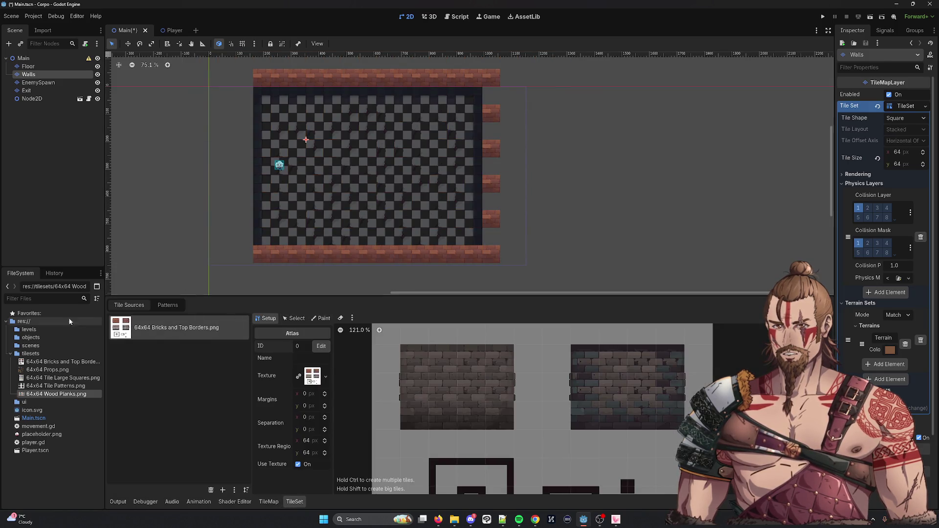
Select 64x64 Wood Planks.png, then return to EnemySpawn's tile set showing the Props atlas.
mouse_move(62, 390)
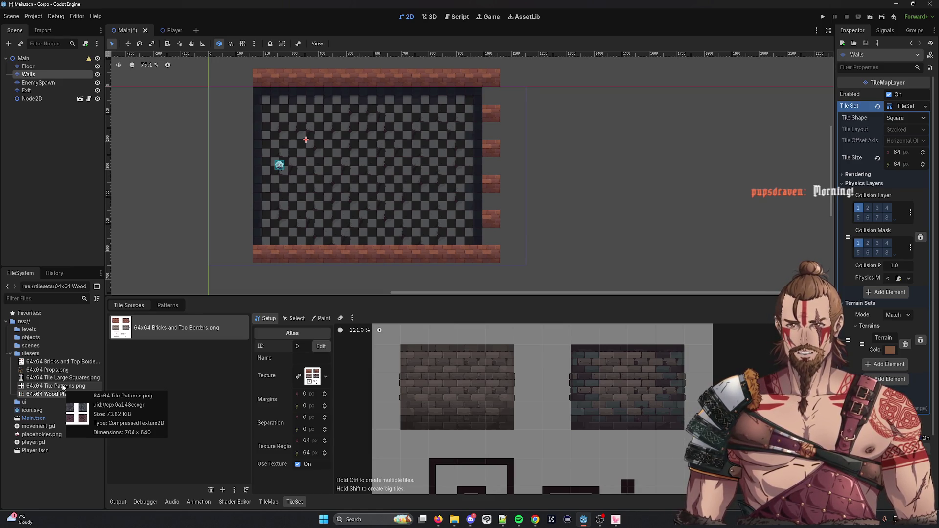
click(56, 393)
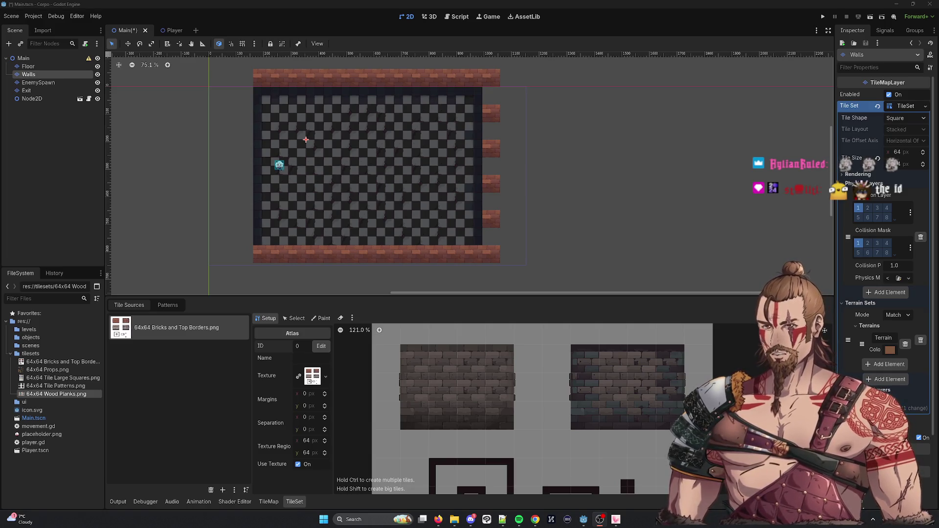
click(289, 503)
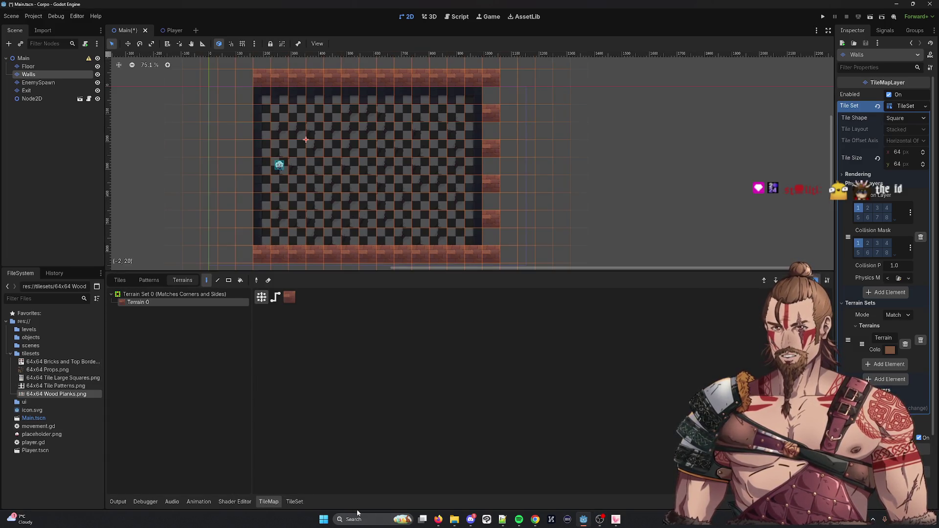
click(294, 501)
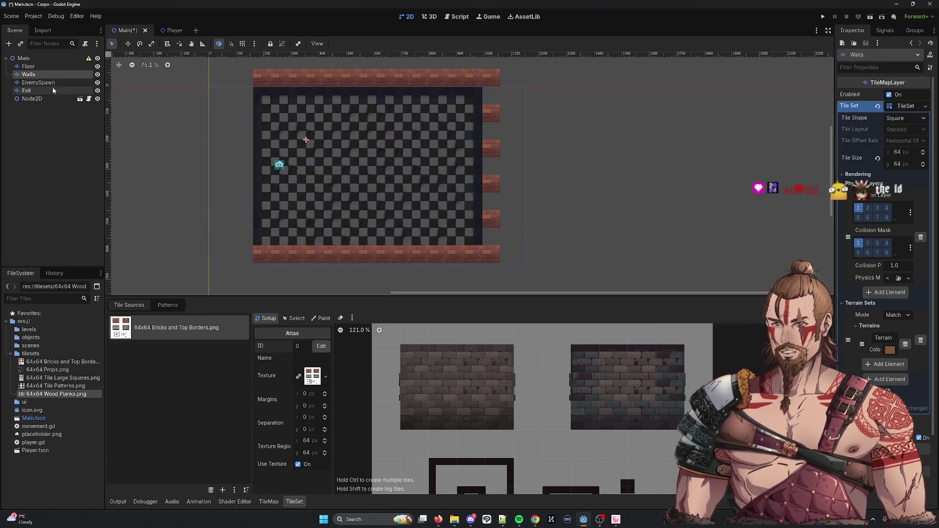
click(52, 85)
click(294, 501)
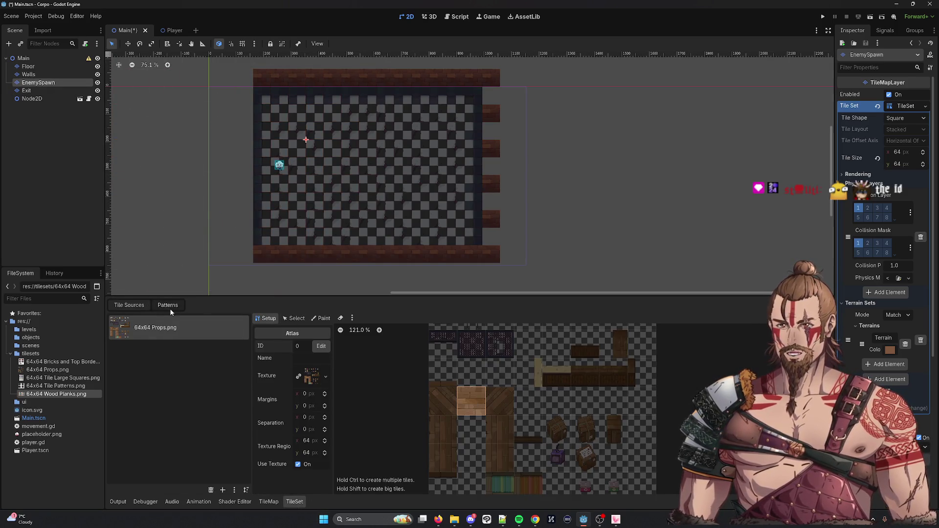
Give the wood-plank tile Physics Layer 0 collision in the TileSet paint properties.
click(321, 318)
click(292, 345)
click(263, 394)
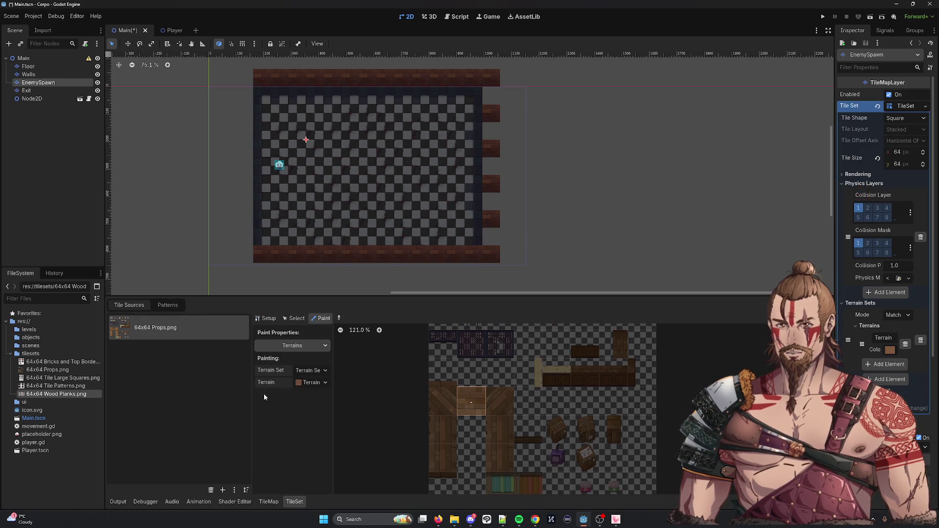
click(302, 349)
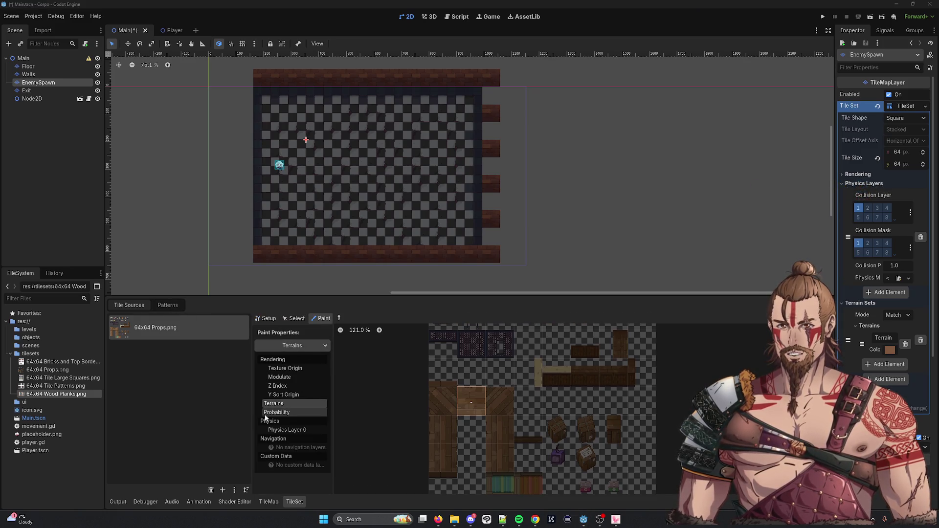
click(288, 430)
scroll(348, 397, down, 2)
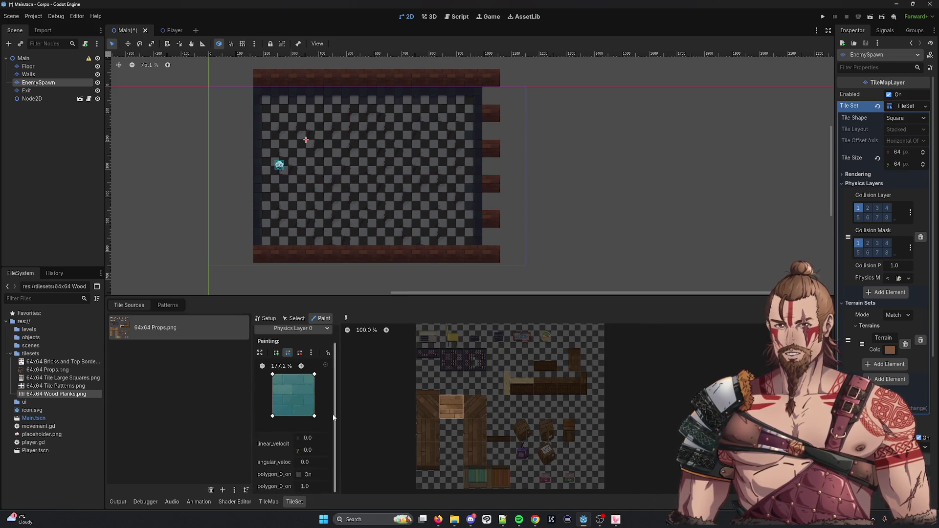
click(461, 404)
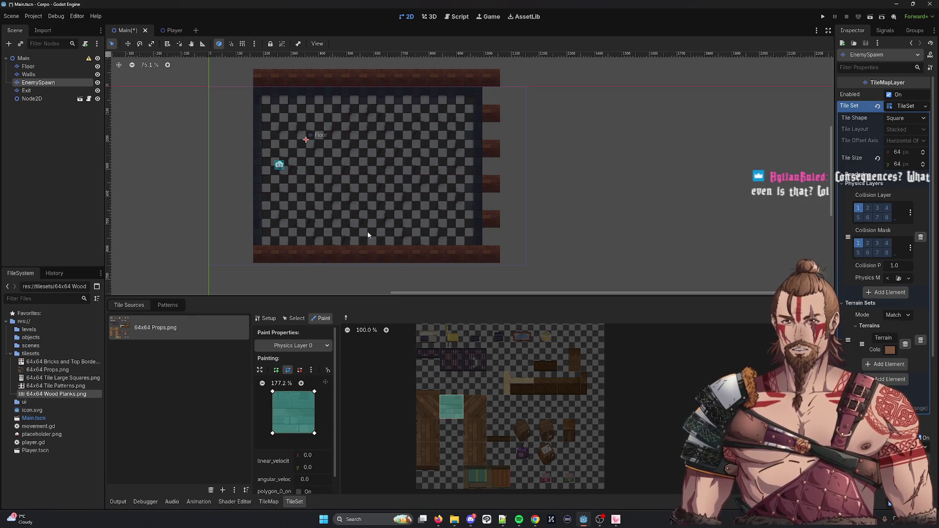
Paint Terrain 0 wood-plank tiles down the level's right edge, then run the game.
click(268, 501)
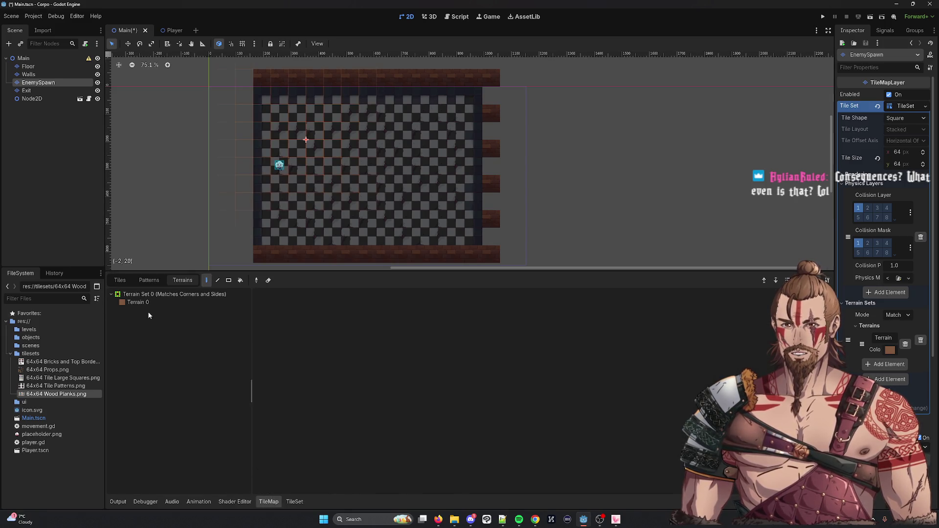
click(159, 304)
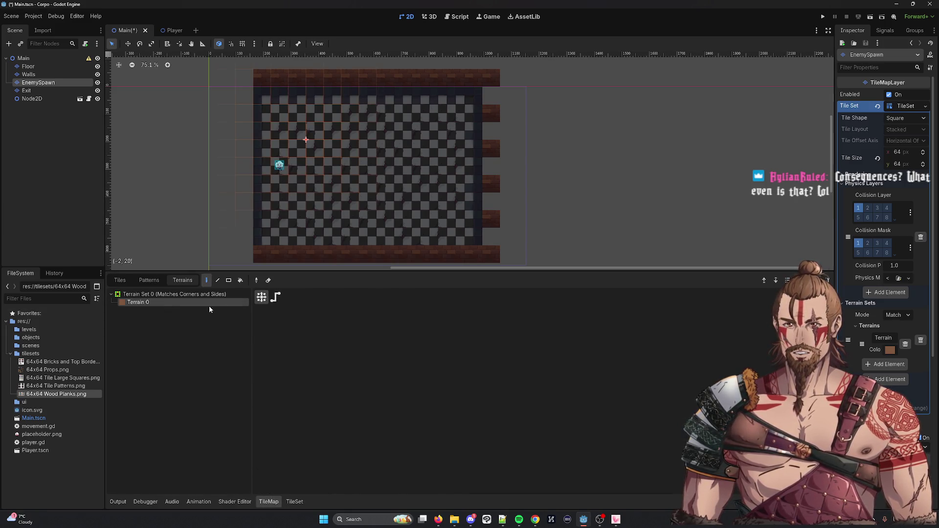
click(294, 501)
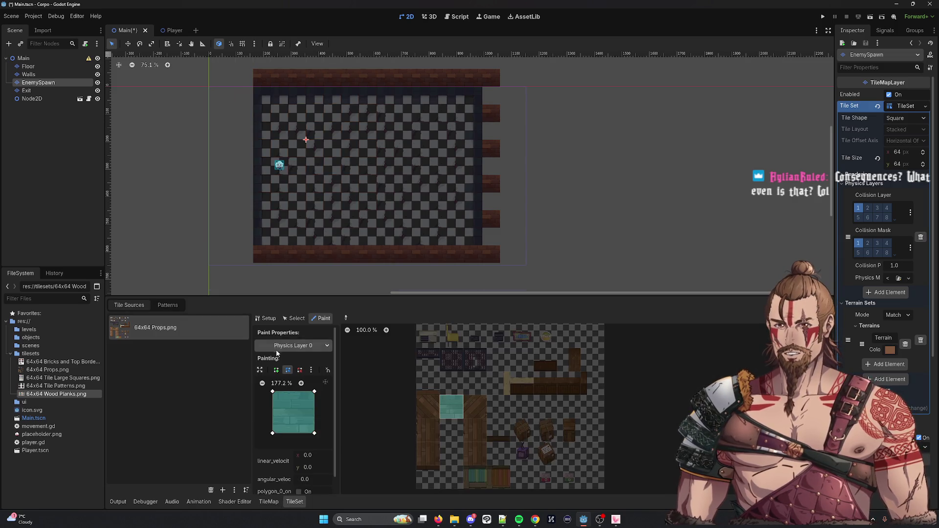
click(292, 345)
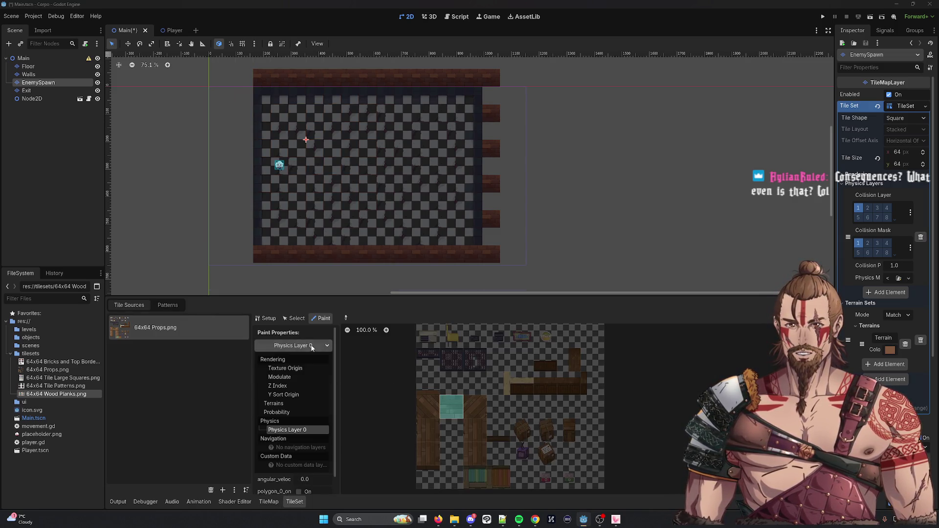
click(279, 404)
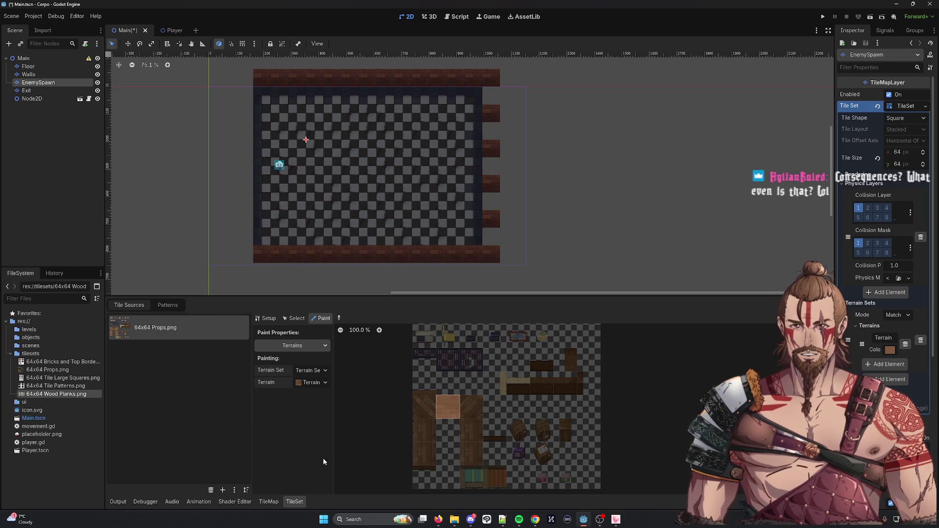
click(269, 502)
click(159, 303)
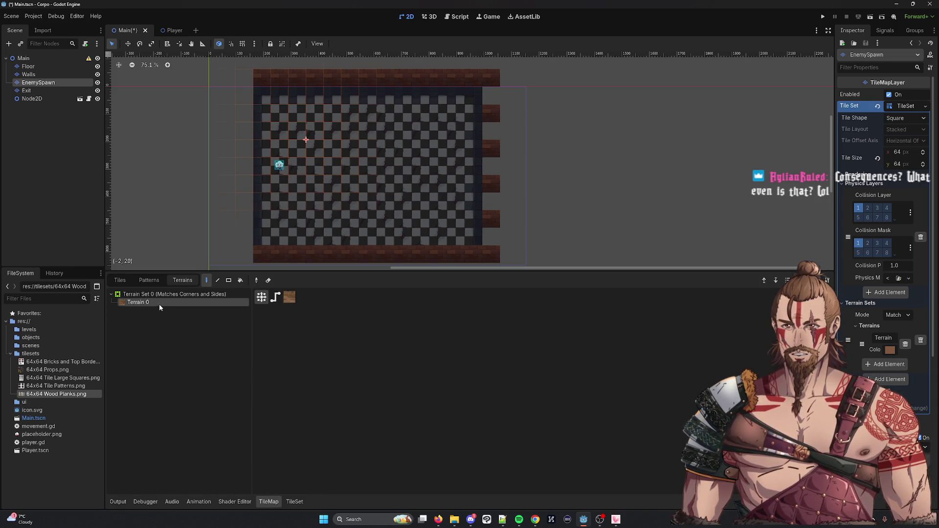
drag(487, 99, 493, 245)
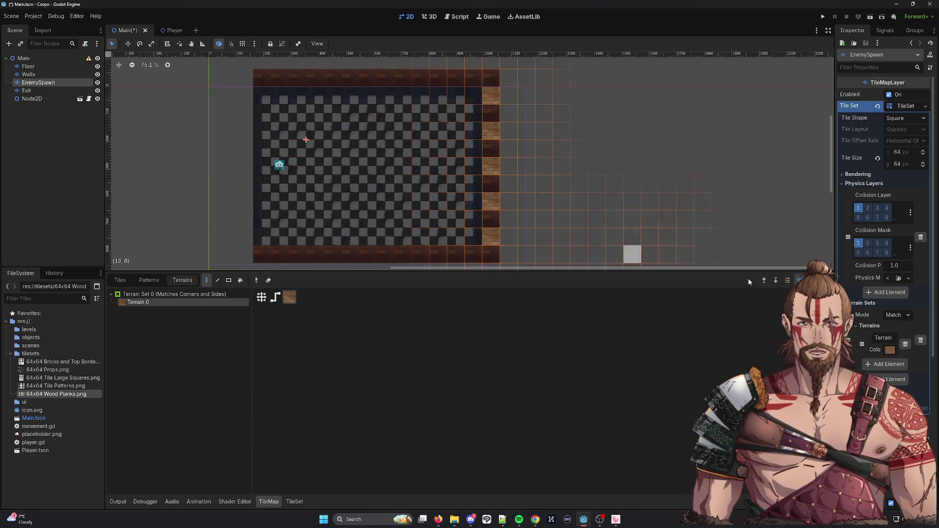
click(823, 17)
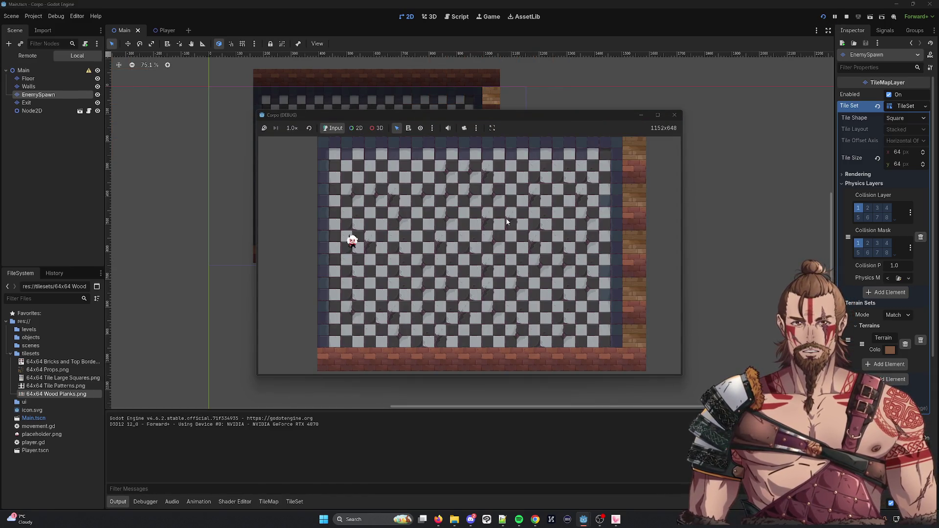
Walk the player right and back with the arrow keys, close the game, and reopen the TileSet editor.
key(Right)
key(Right)
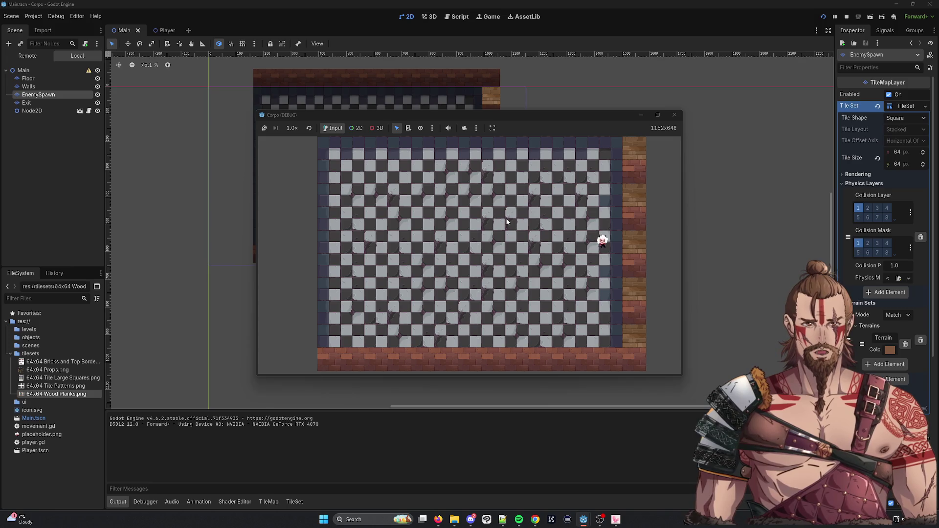
key(Left)
key(Left)
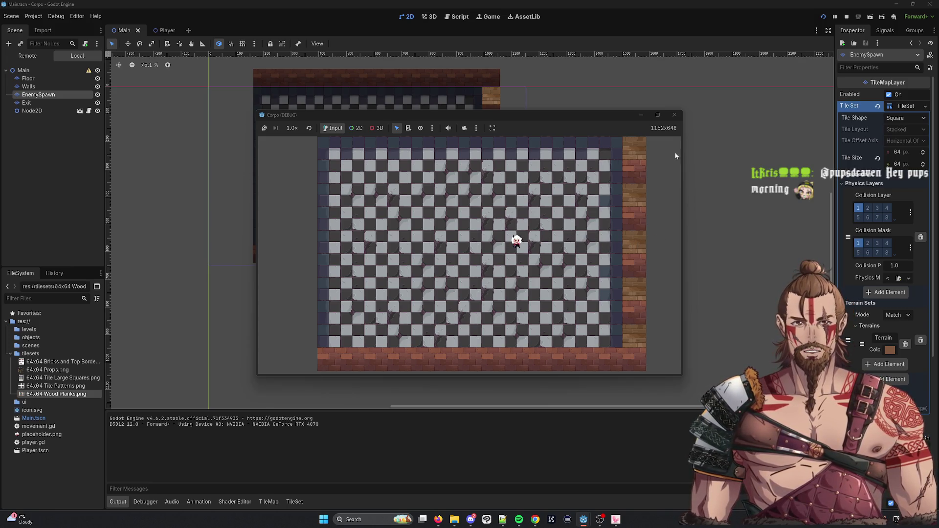
click(676, 115)
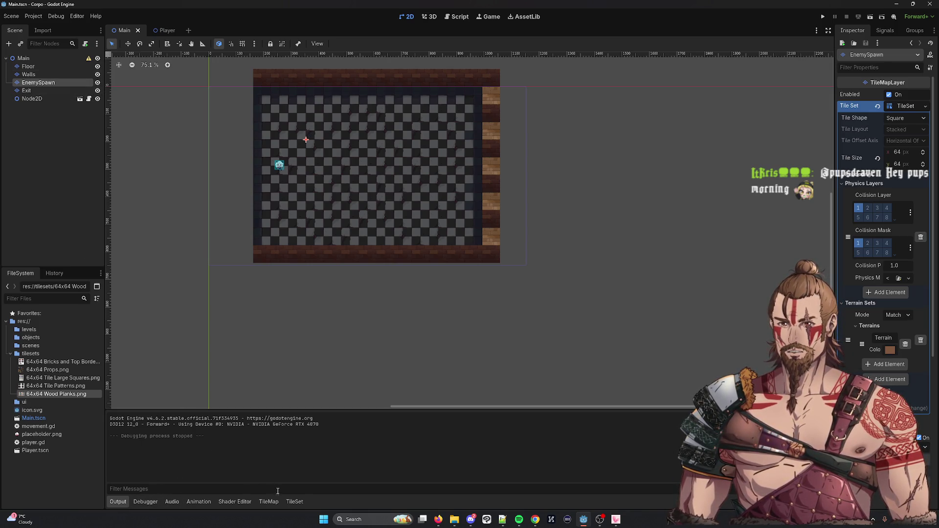
click(288, 502)
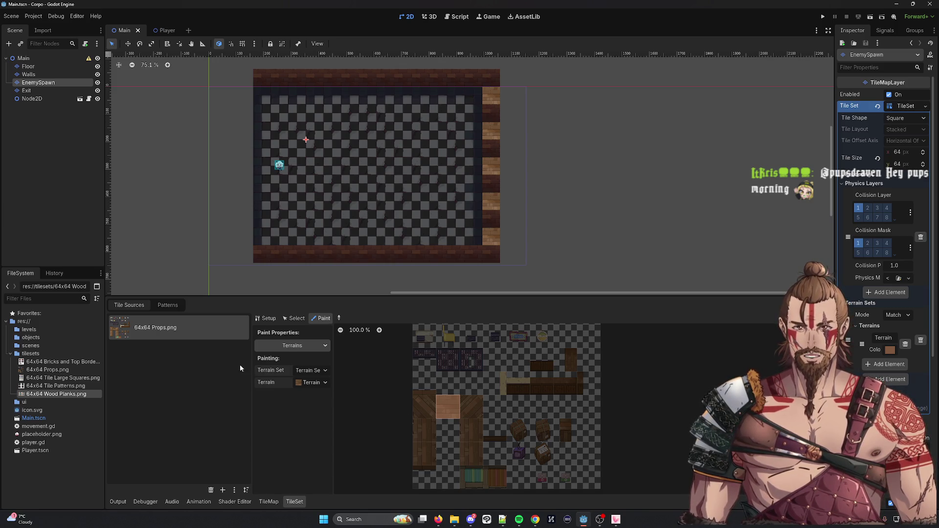
Assign terrain to the wood-plank tile and select Terrain 0 on the level map.
click(450, 404)
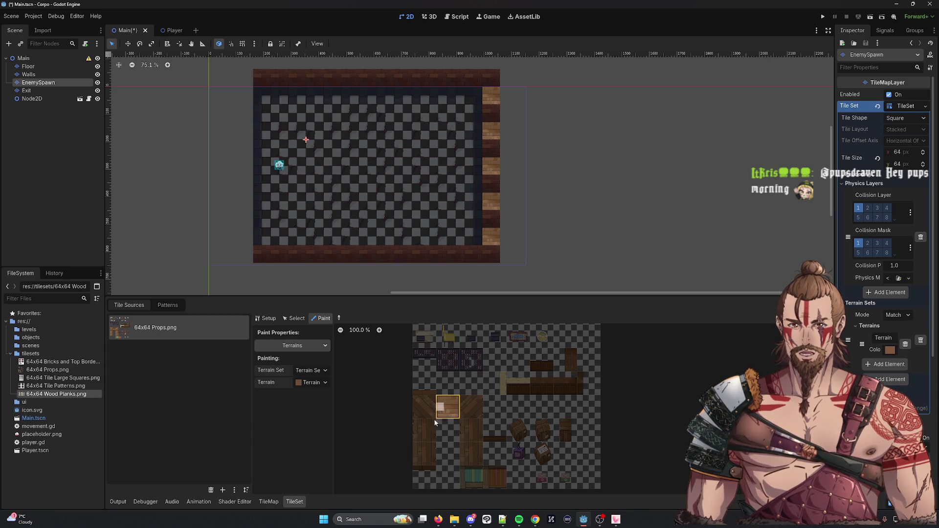
click(272, 503)
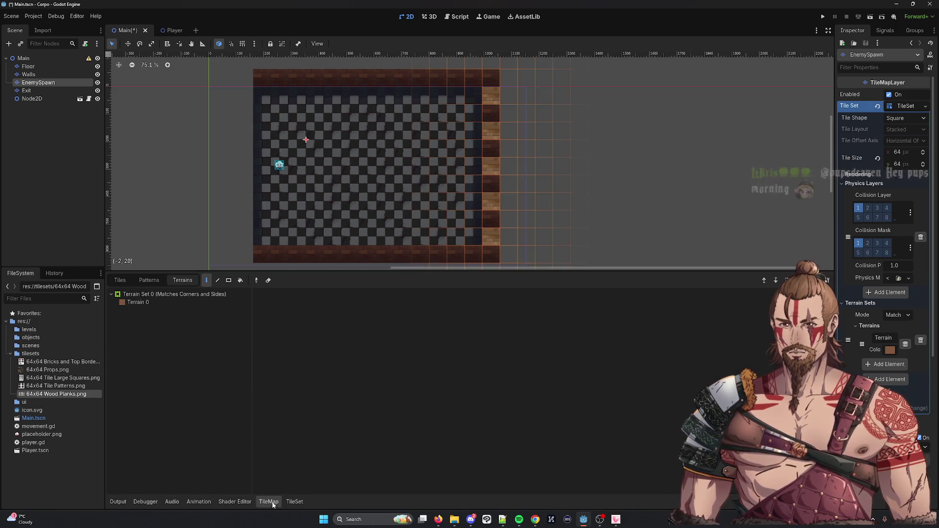
click(139, 302)
Erase the five wood-plank tiles from the right column and return to TileSet Setup.
click(268, 281)
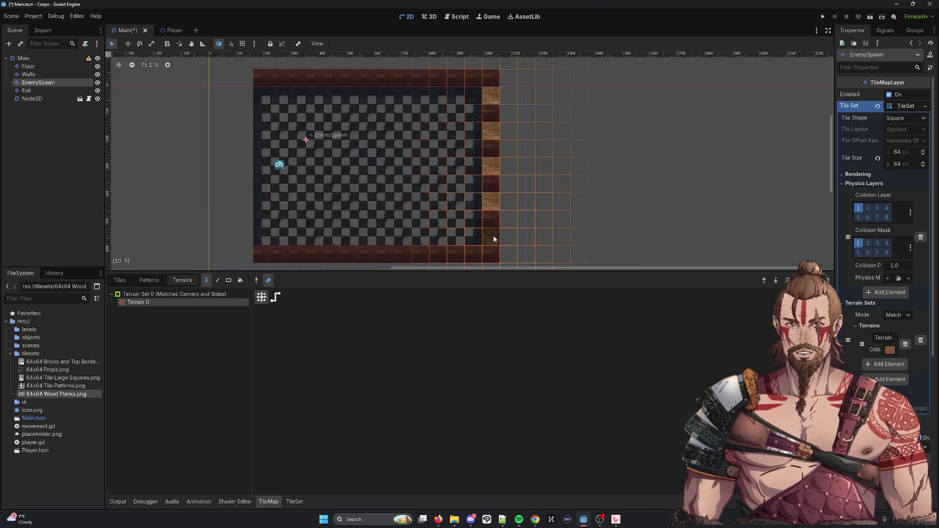
click(493, 234)
click(494, 203)
click(492, 169)
click(494, 131)
click(494, 96)
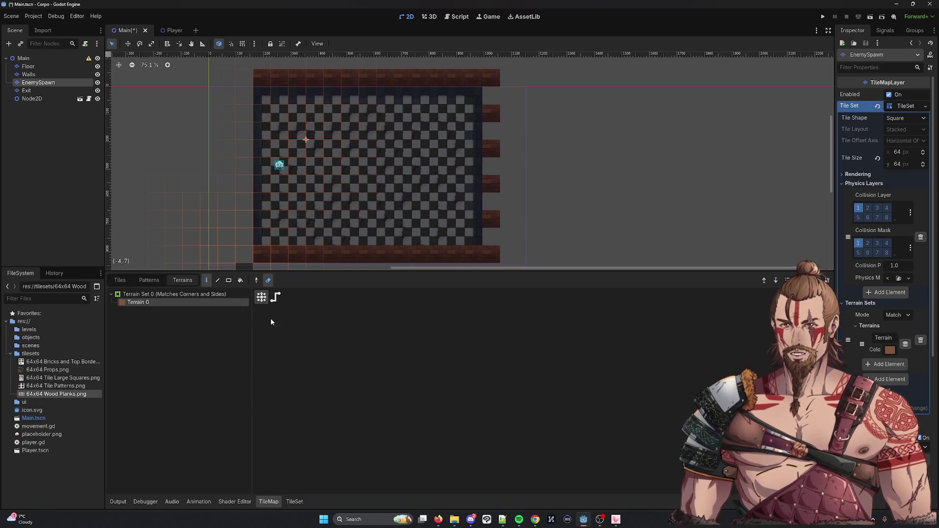
click(295, 504)
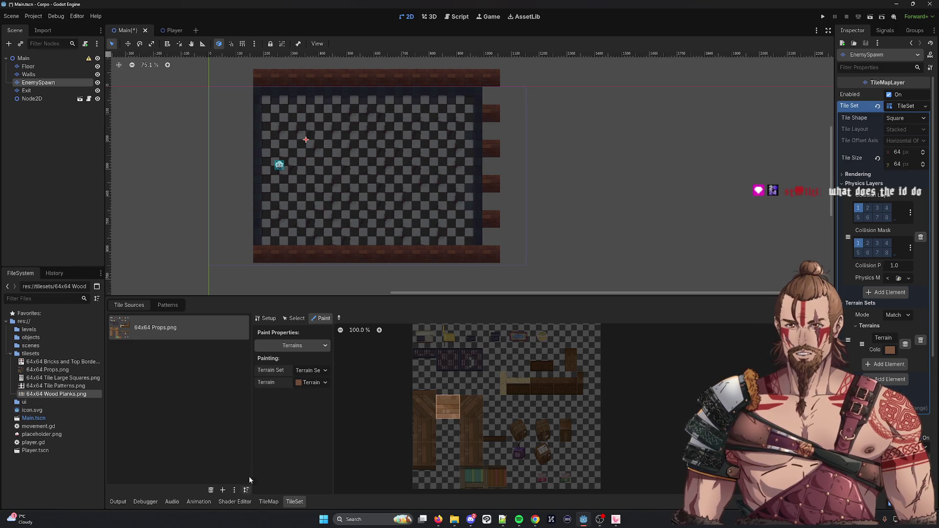
click(266, 318)
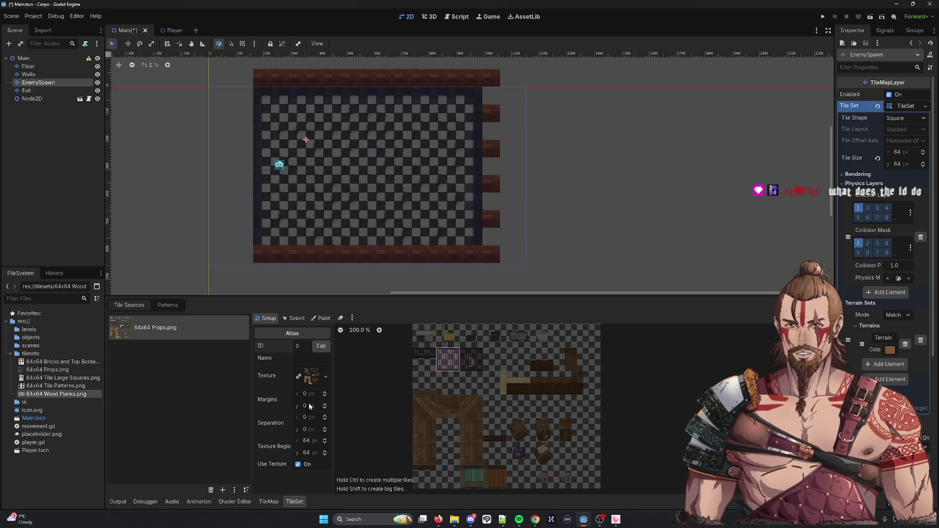
Give the wood-plank tile a full-square physics collision and assign it Terrain 0.
click(321, 318)
click(292, 345)
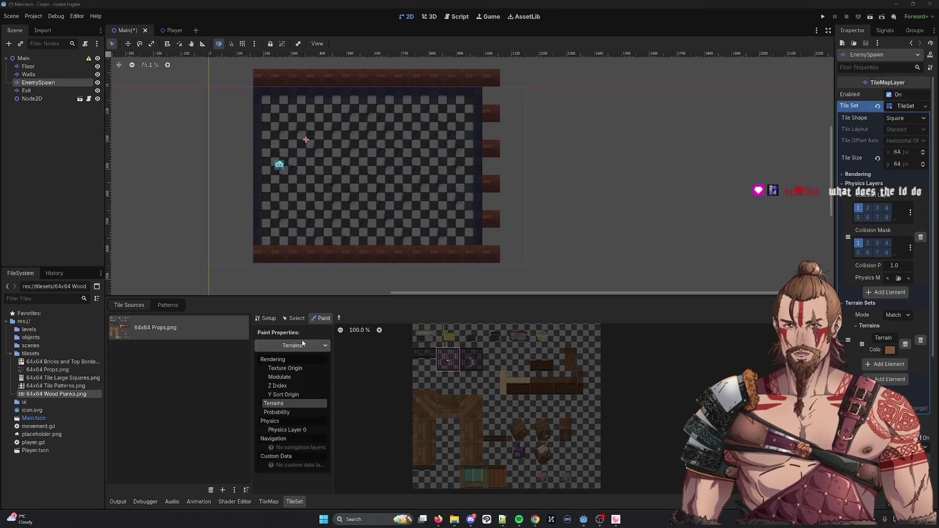
click(288, 430)
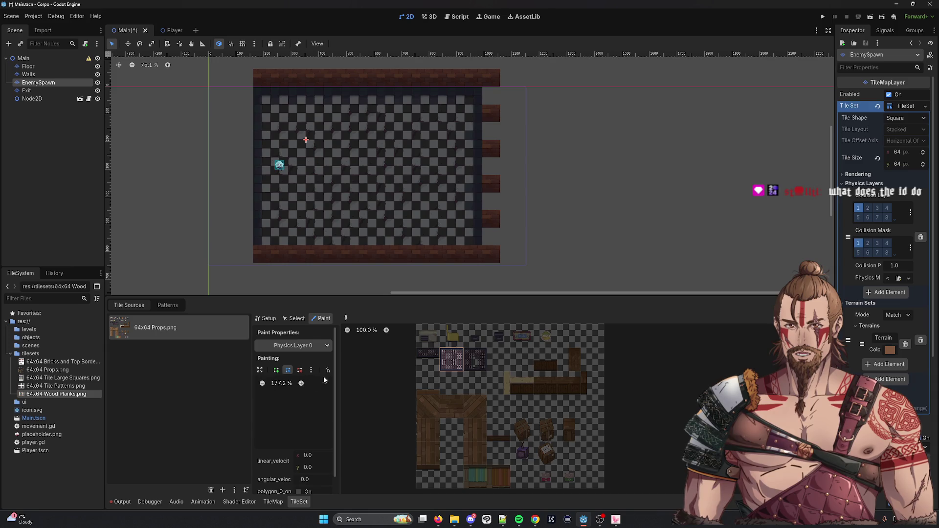
click(311, 370)
click(343, 382)
click(451, 360)
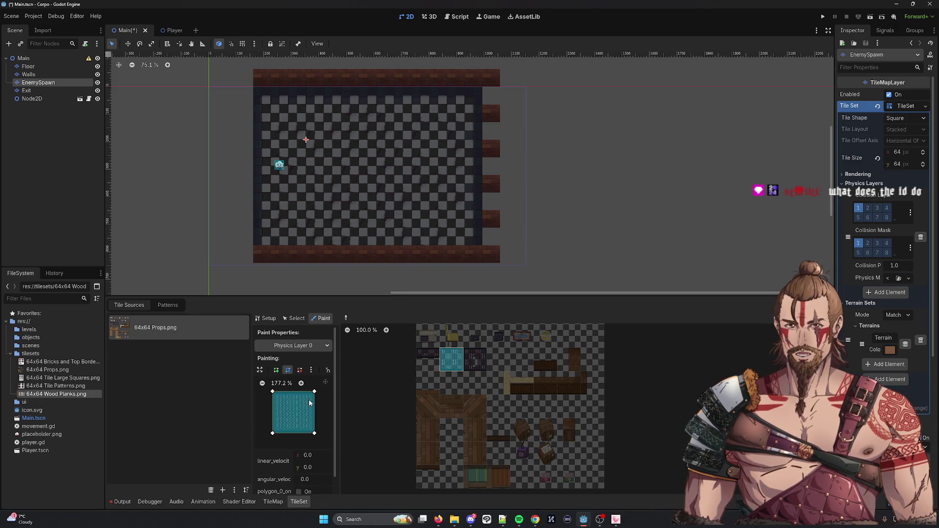
click(297, 347)
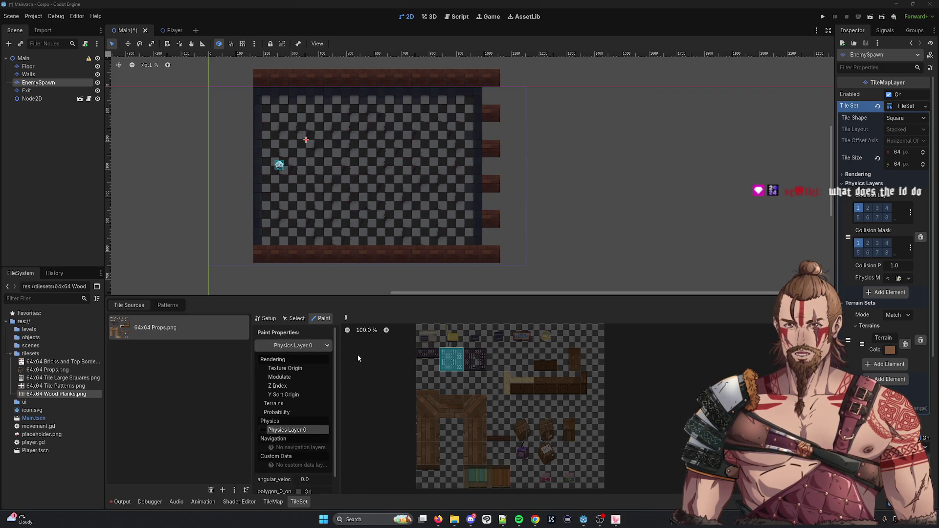
click(292, 404)
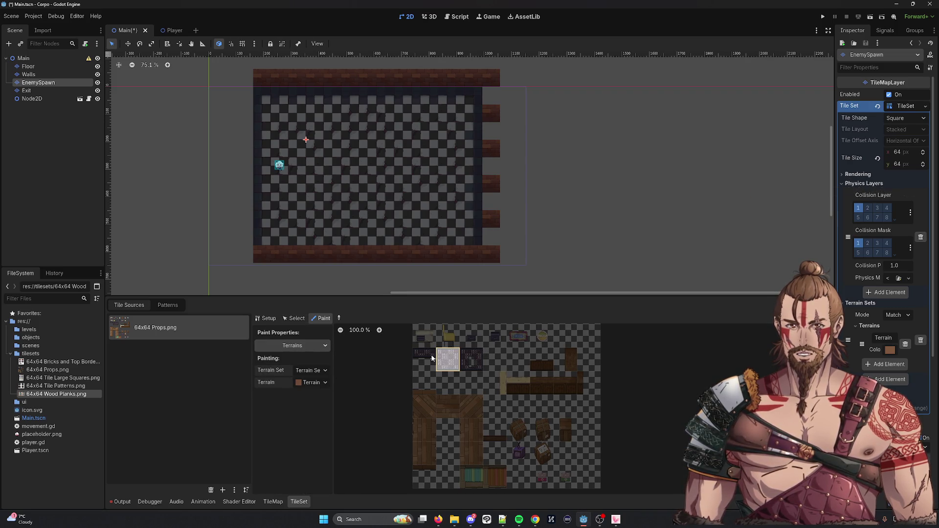
mouse_move(440, 356)
mouse_down()
mouse_move(458, 353)
mouse_move(455, 367)
mouse_move(441, 361)
mouse_move(441, 370)
mouse_up()
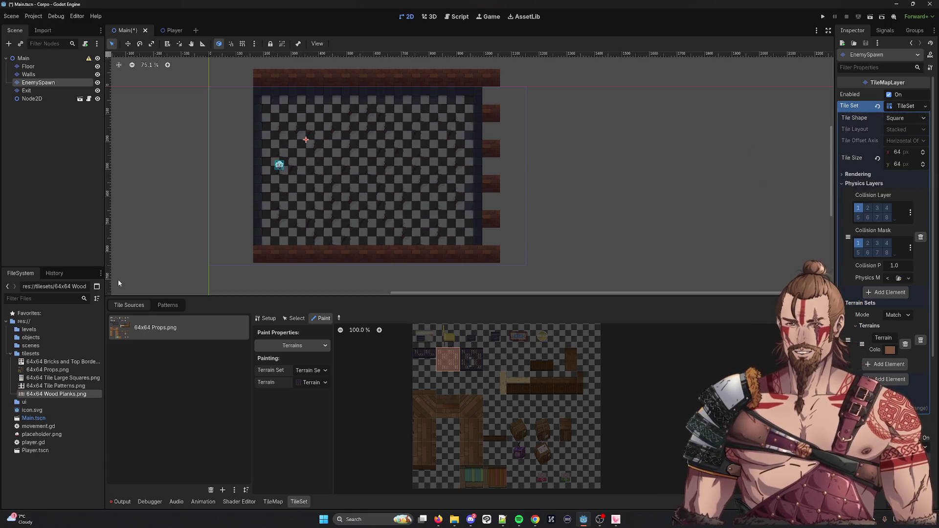
With the eraser off, paint Terrain 0 up the right-hand strip and launch the game.
click(273, 502)
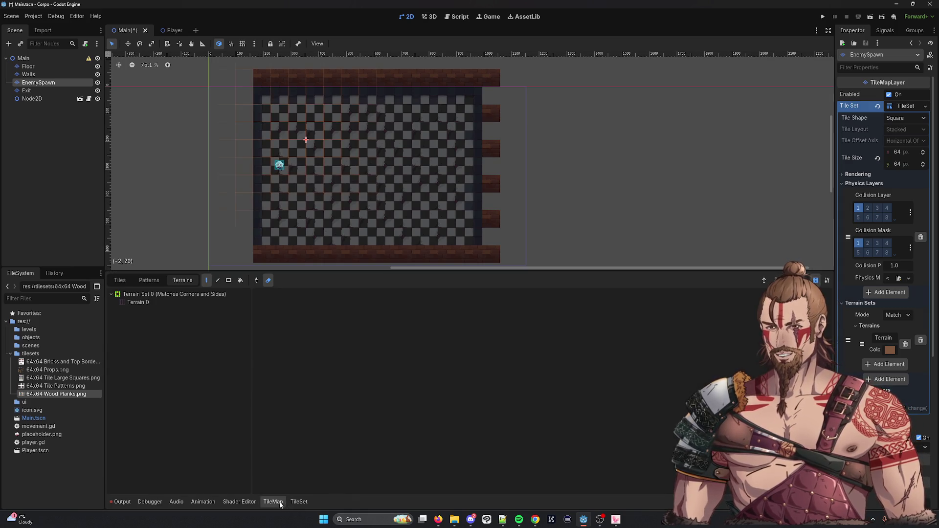
click(162, 304)
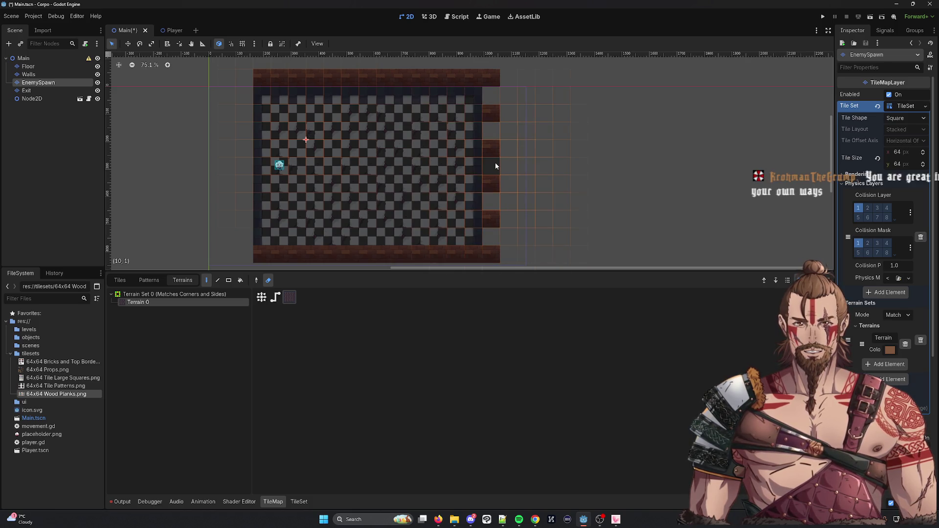
click(268, 280)
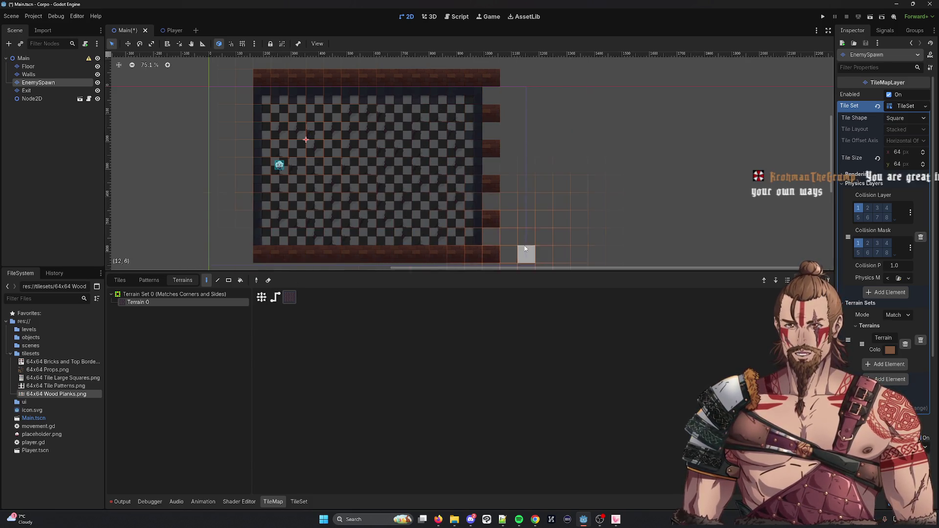
drag(494, 201, 490, 89)
click(822, 17)
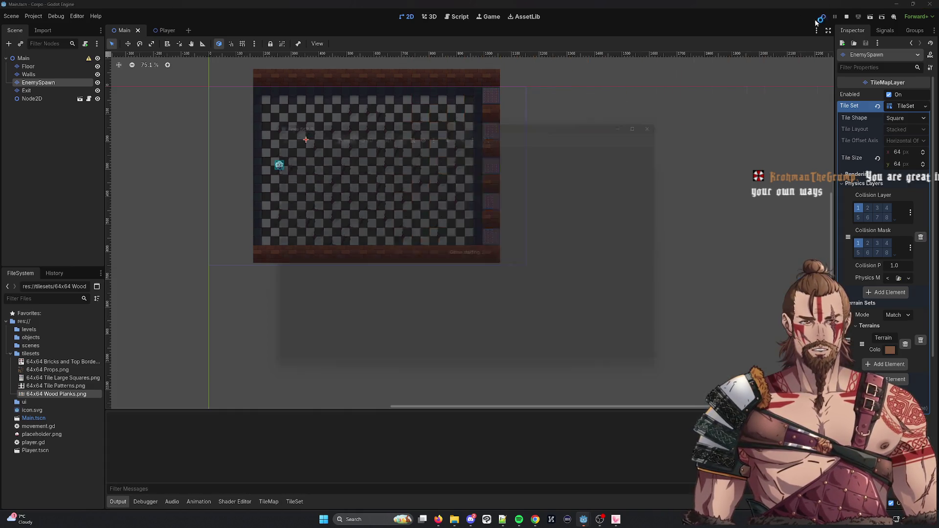
Walk the player right into the exits strip with D, back left with A, then stop.
key(d)
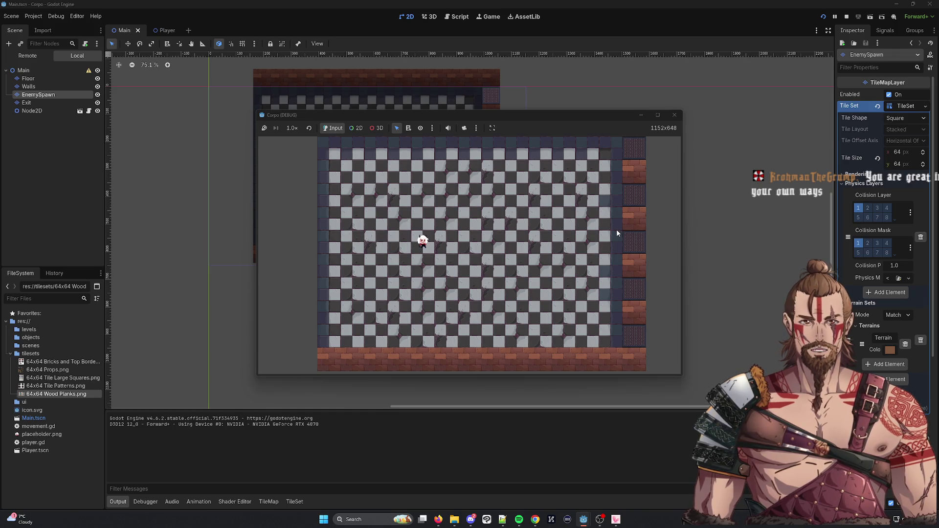
key(d)
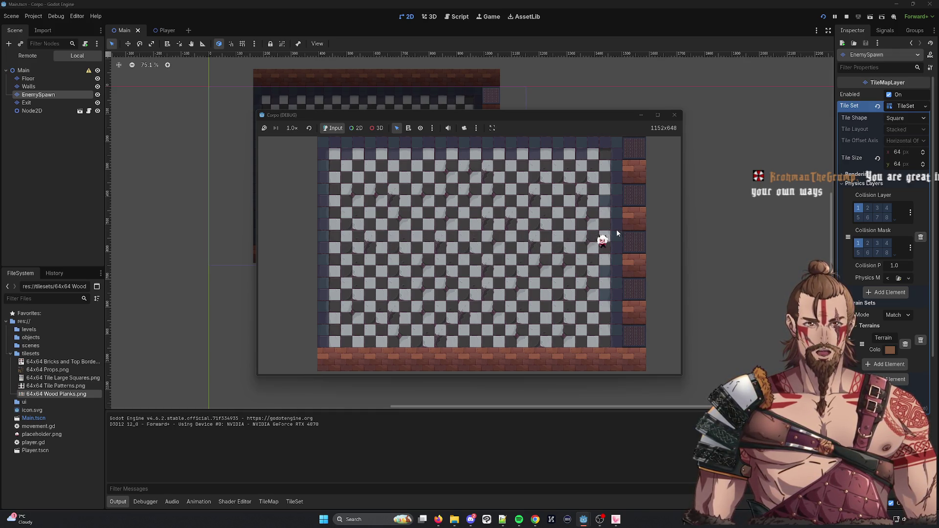
key(a)
key(d)
key(a)
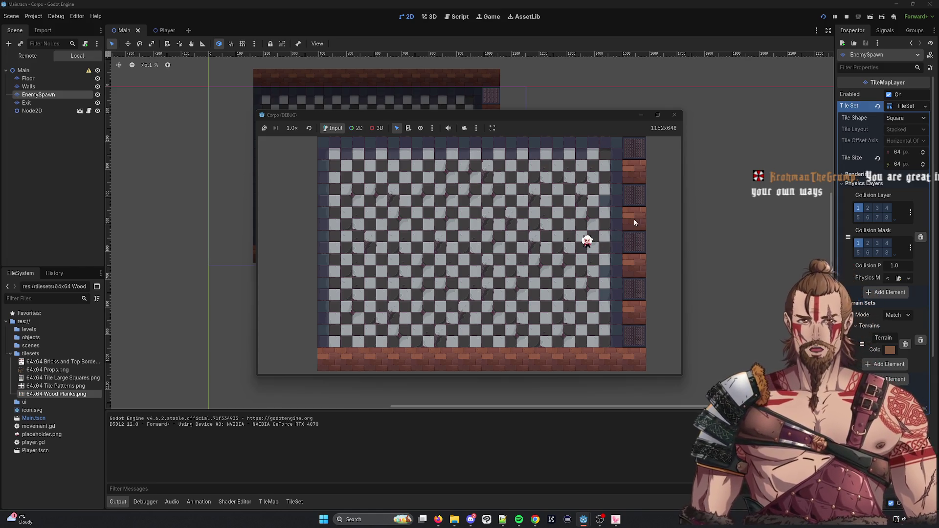
click(674, 114)
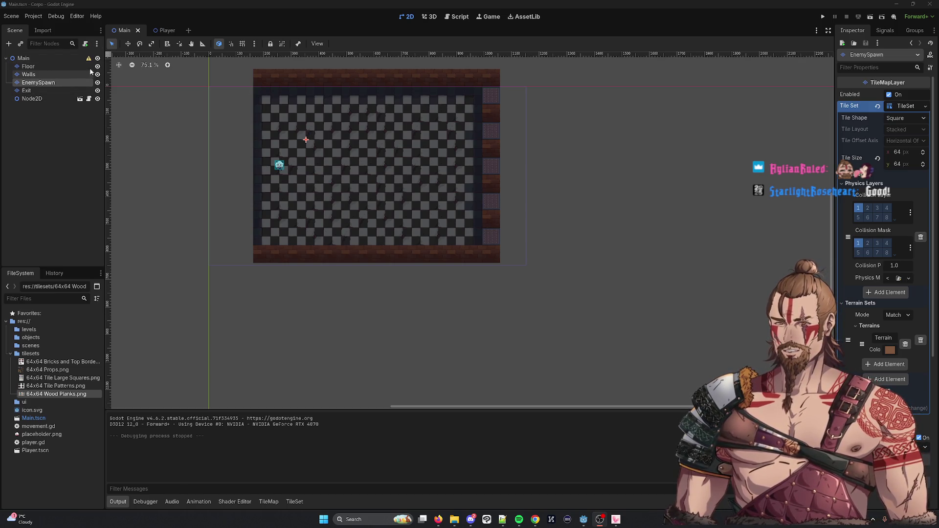
Open movement.gd and duplicate the line 11 Walls node reference.
click(89, 98)
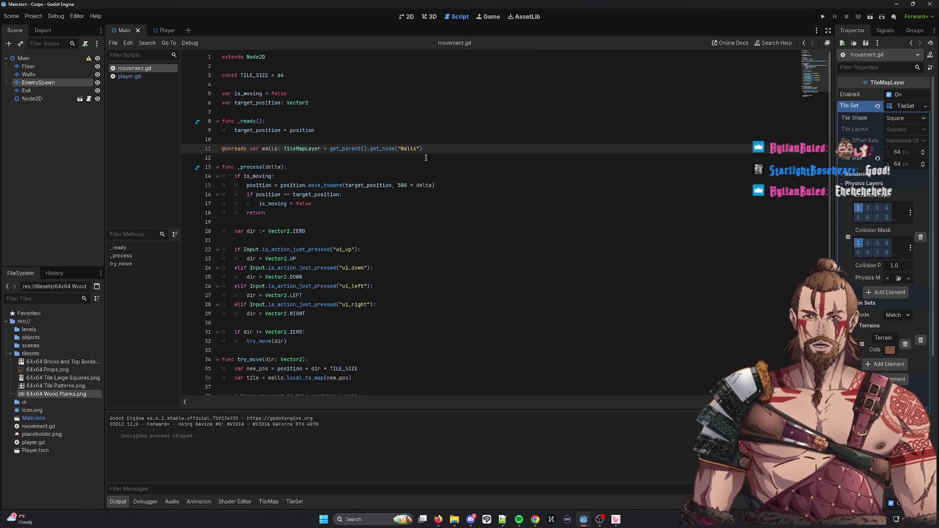
triple_click(411, 148)
click(414, 148)
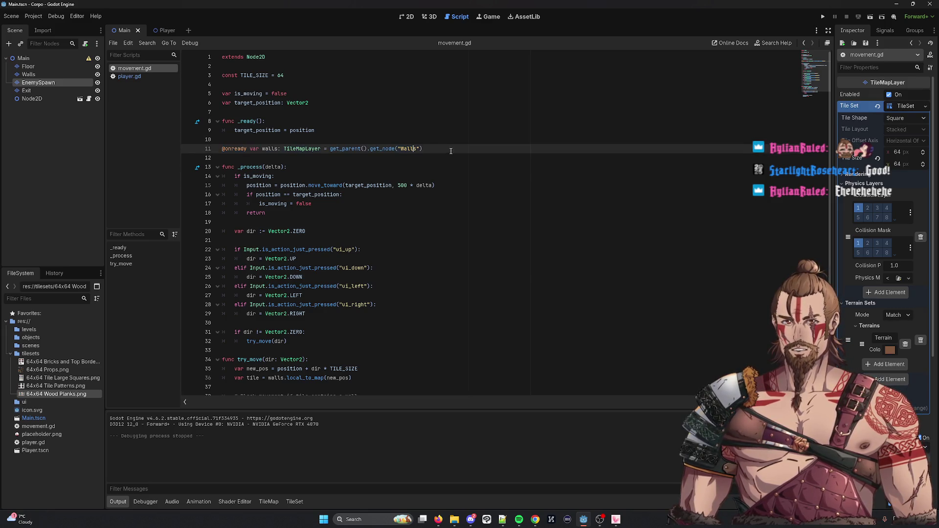
triple_click(448, 150)
click(445, 149)
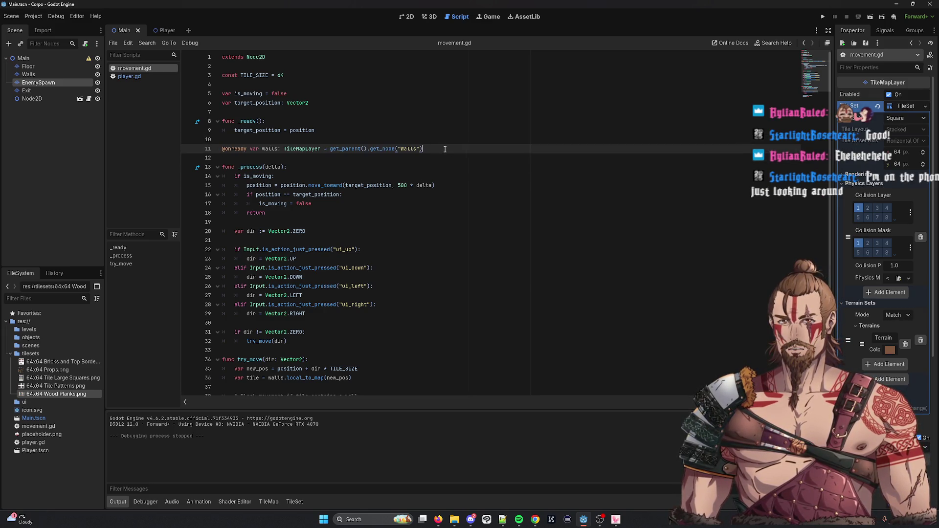
key(ctrl+shift+d)
Change the copied line into an eSpawns variable using get_node("EnemySpawn").
key(Left)
key(Left)
key(BackSpace)
key(BackSpace)
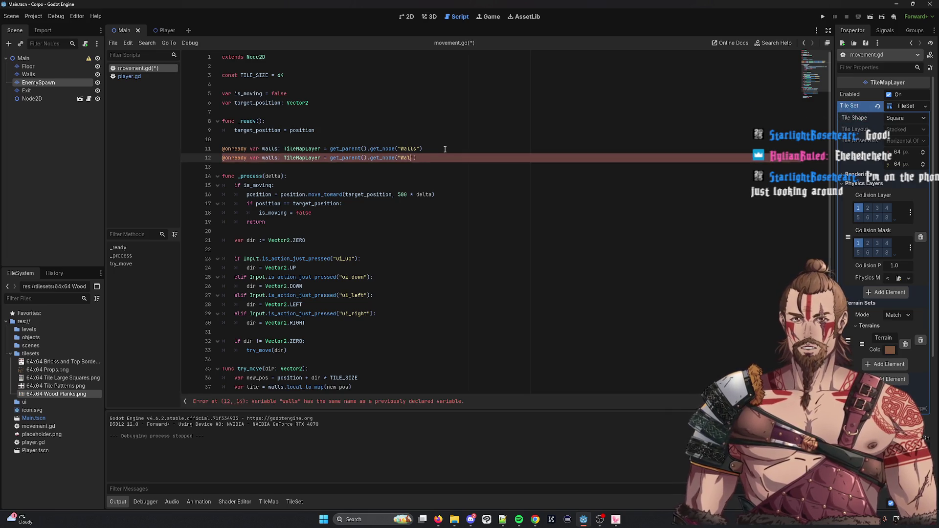
key(BackSpace)
key(BackSpace)
key(BackSpace)
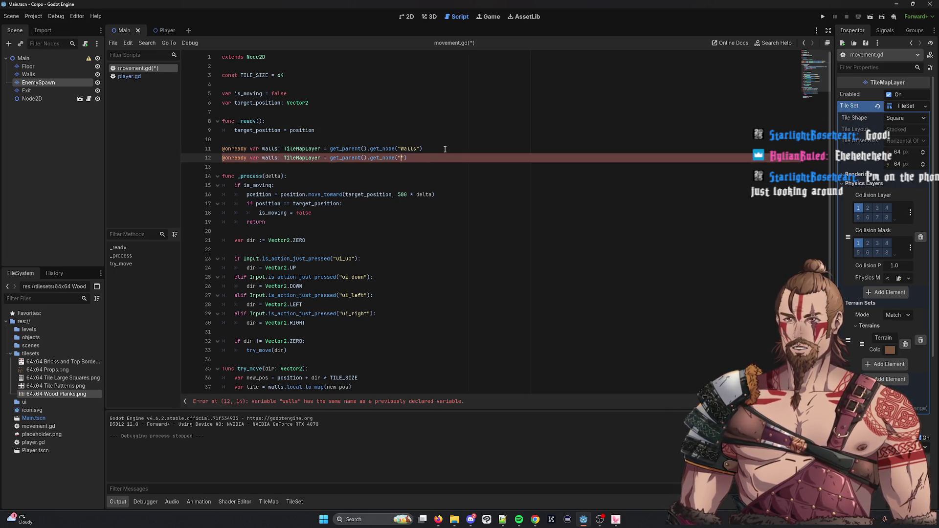
text(EnemySpa)
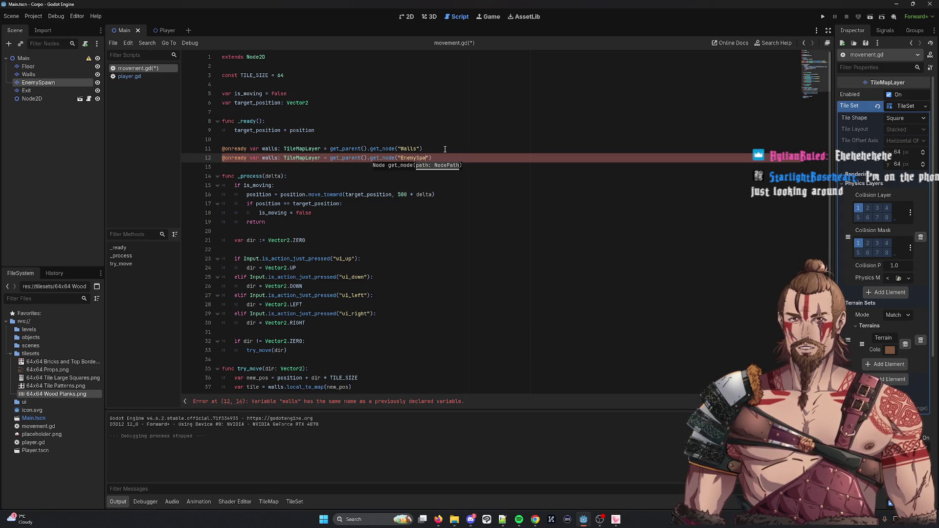
text(wn)
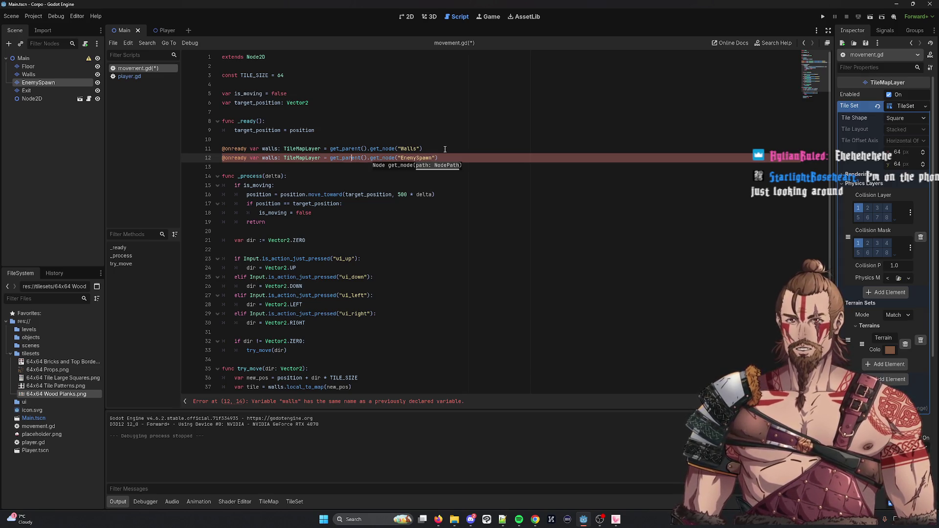
key(BackSpace)
key(BackSpace)
key(BackSpace)
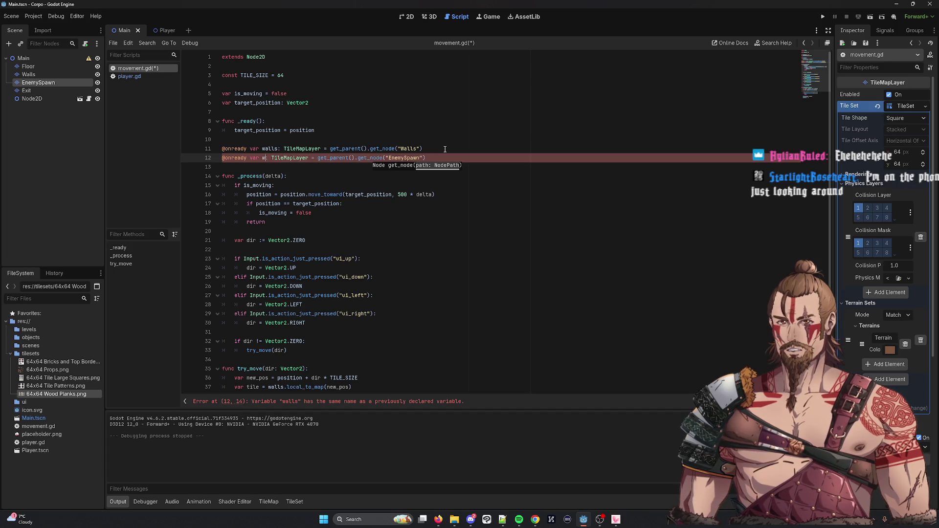
key(Delete)
text(e)
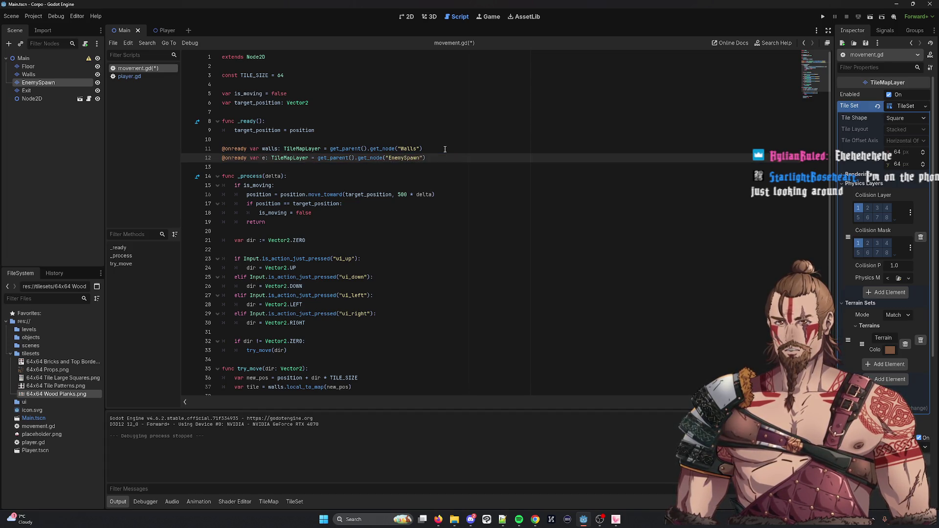
text(_spawns)
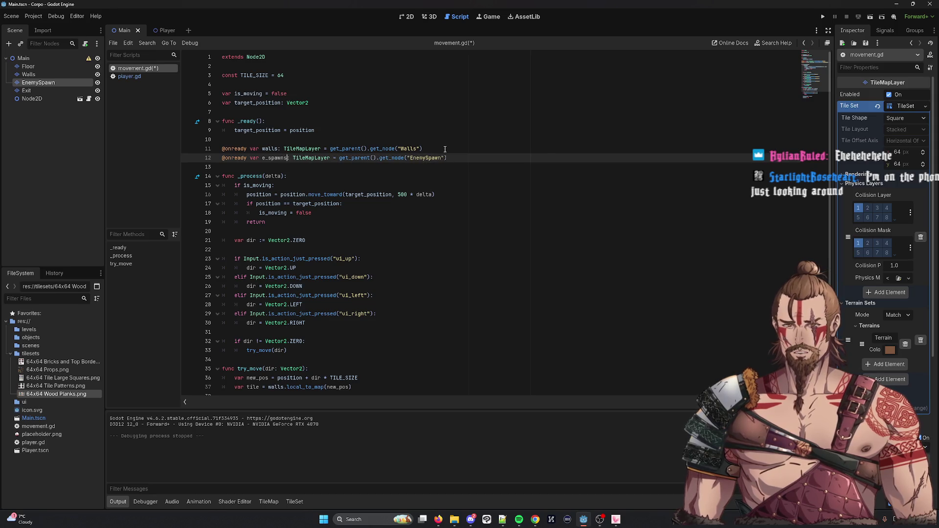
key(BackSpace)
key(BackSpace)
key(BackSpace)
text(Spawns)
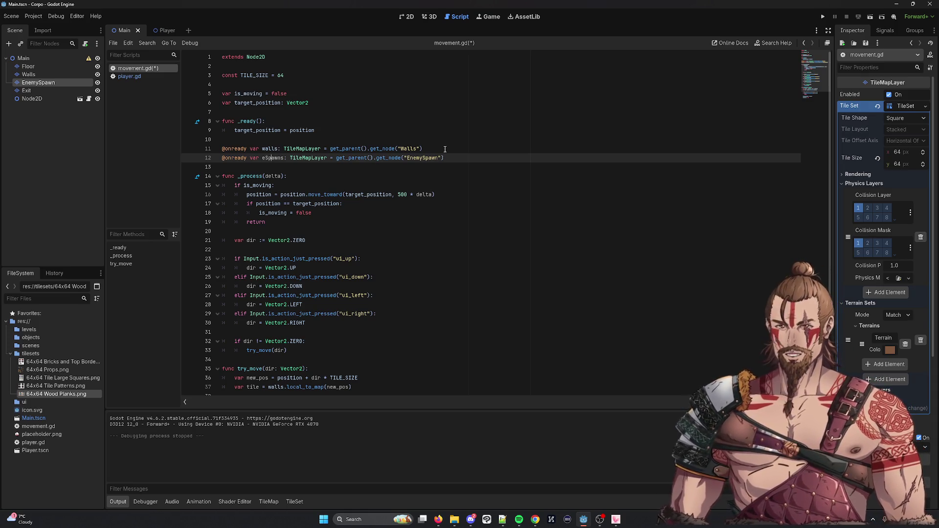
double_click(272, 158)
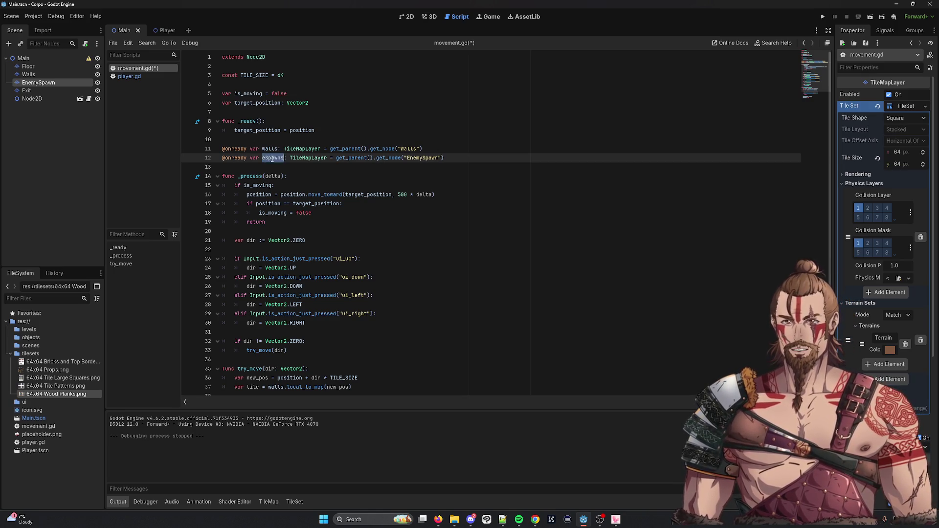
Rename tile to wallTile on line 37 and in the get_cell_source_id check on line 40.
scroll(384, 205, down, 3)
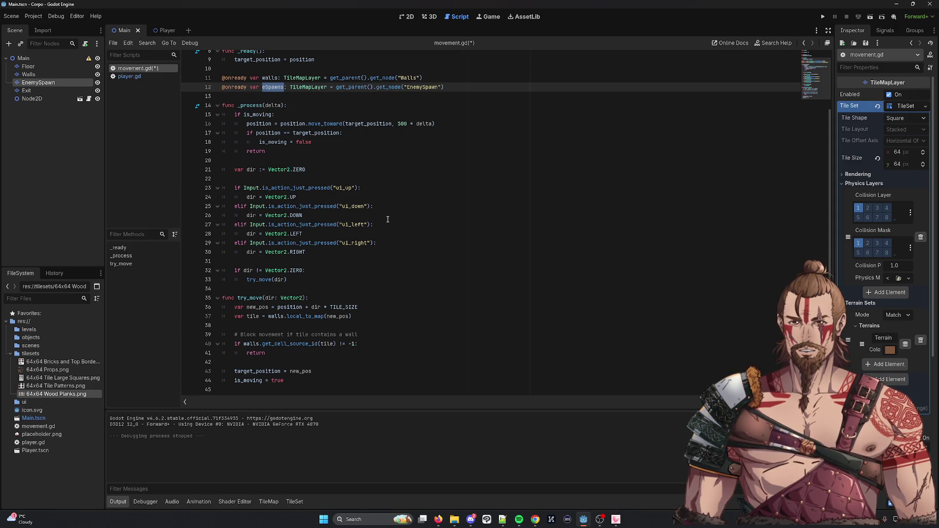
double_click(298, 344)
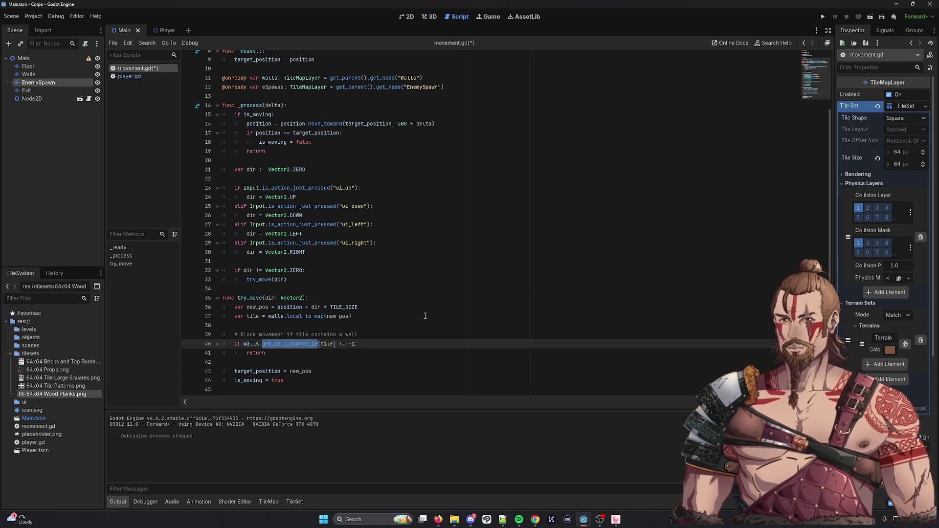
double_click(328, 345)
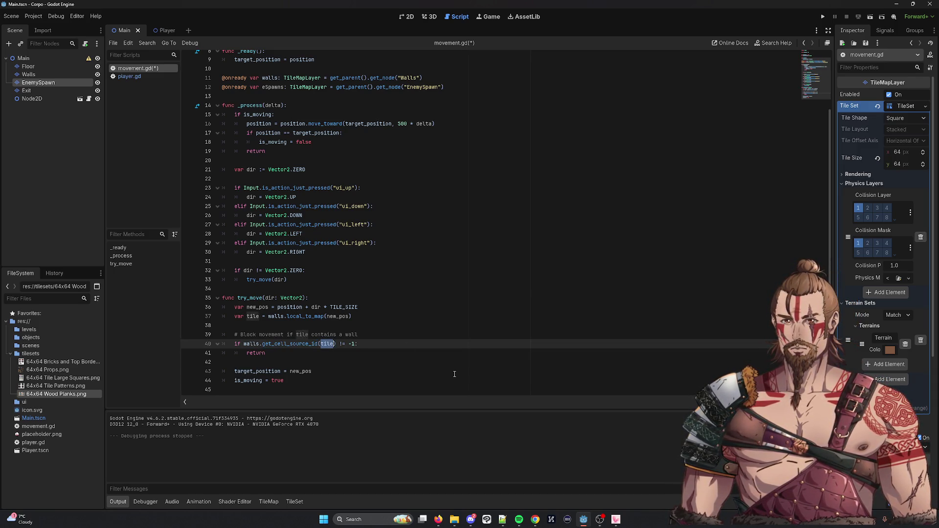
click(253, 317)
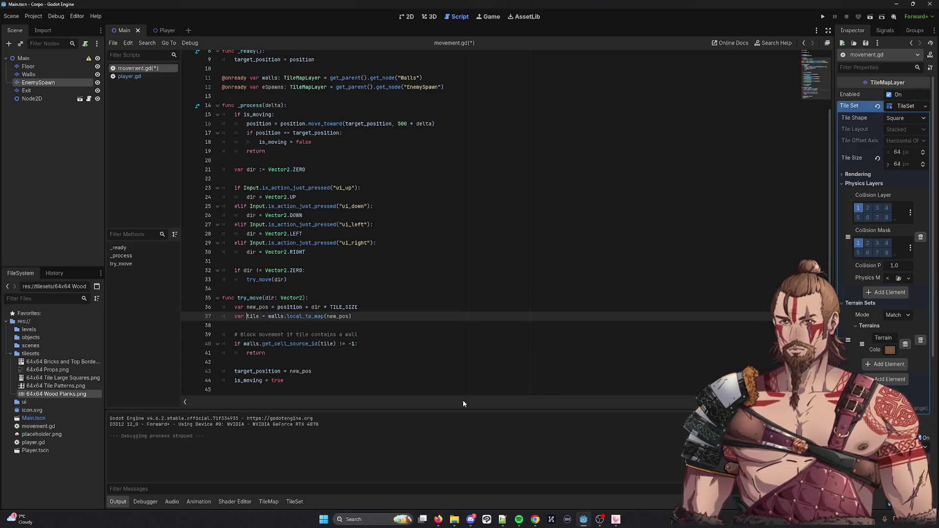
text(Wall)
key(Delete)
text(T)
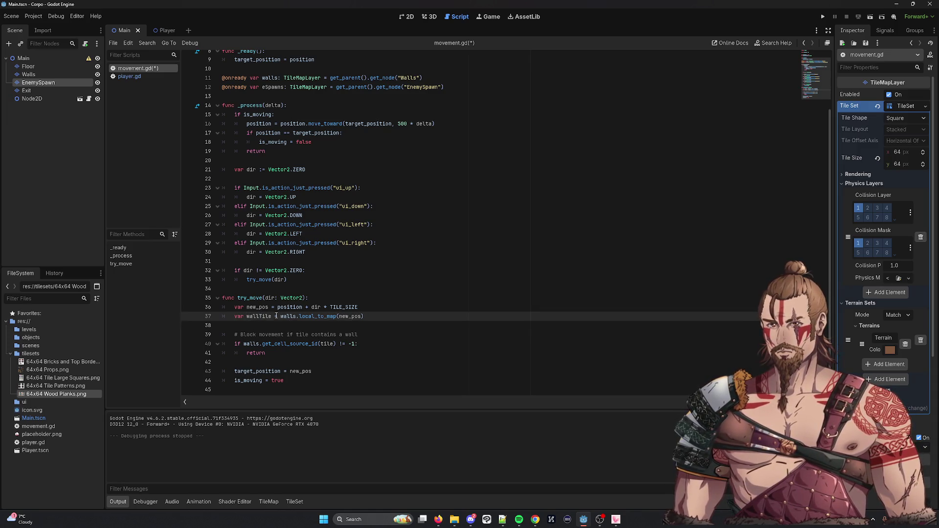
double_click(327, 351)
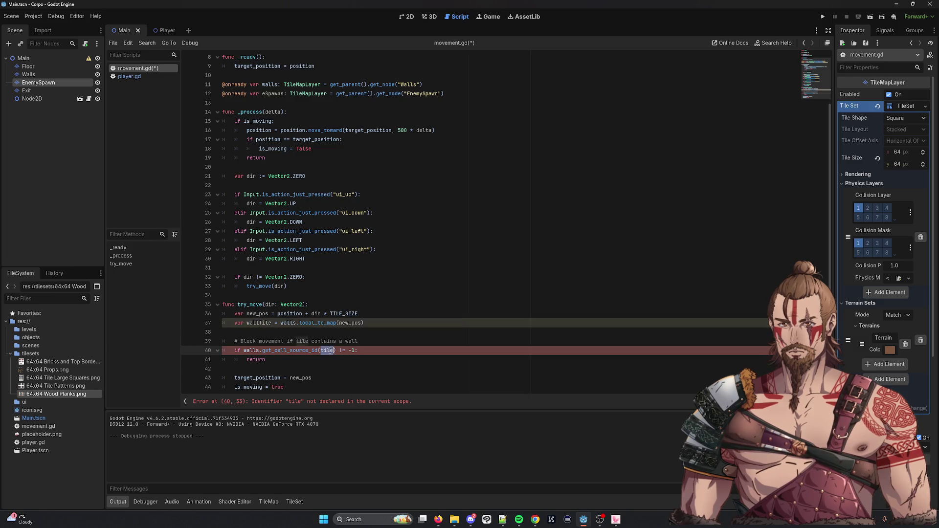
text(wallTile)
click(427, 348)
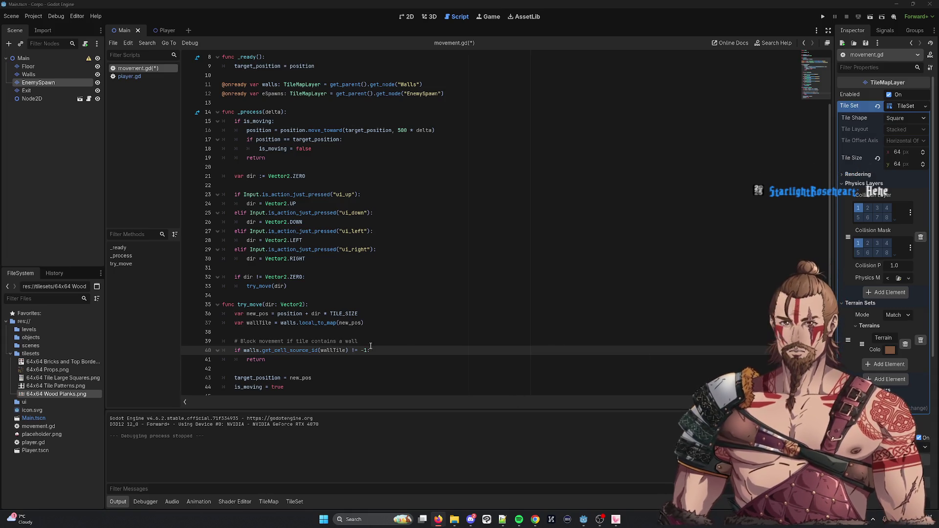
drag(265, 359, 214, 346)
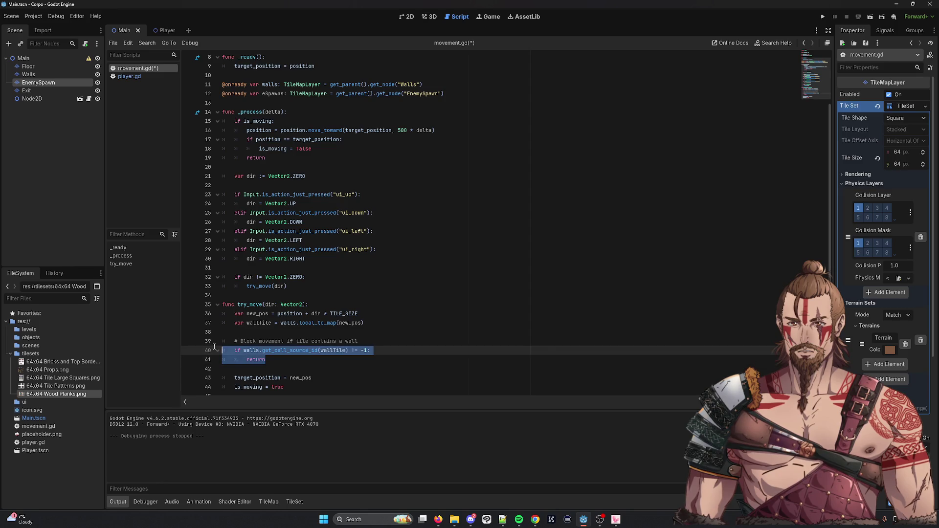
Paste a copy of the wall-check block below the original and fix its indentation.
key(ctrl+k)
key(ctrl+k)
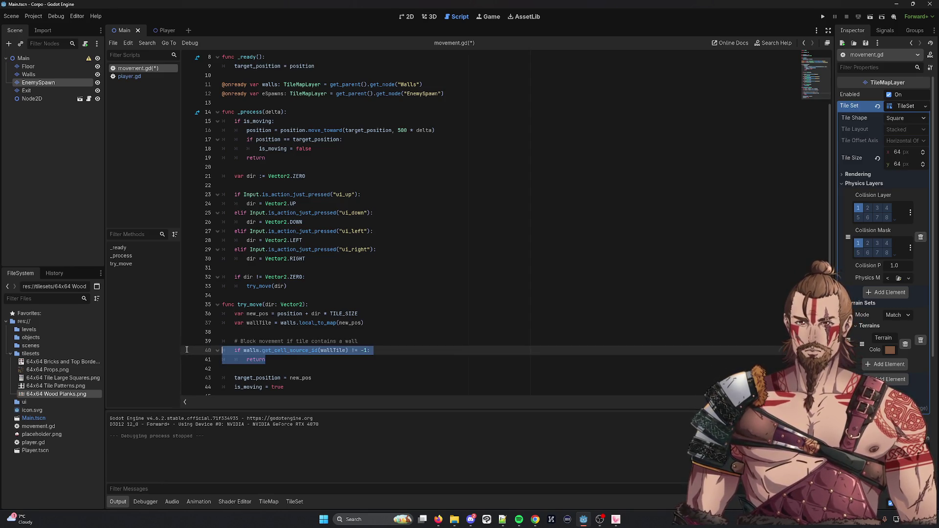
key(ctrl+c)
key(Right)
key(Return)
key(Return)
key(ctrl+v)
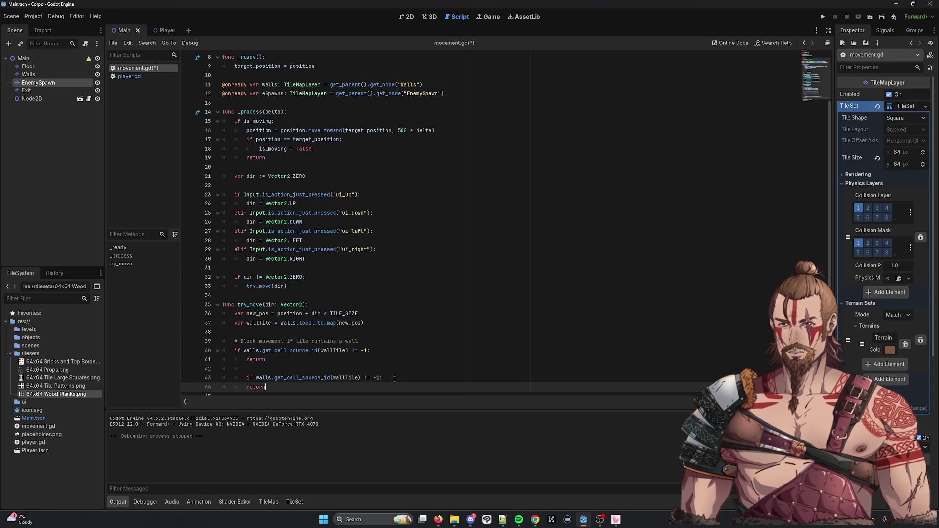
click(394, 379)
key(shift+Tab)
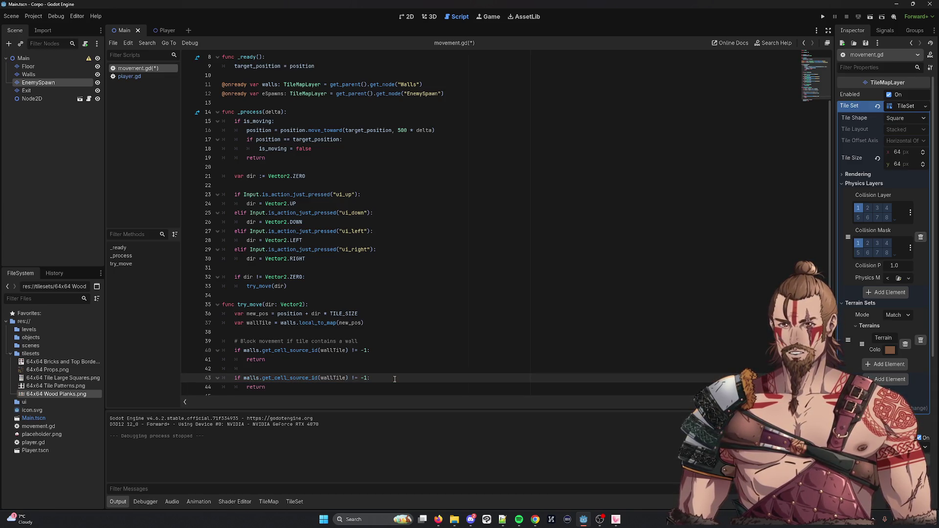
Duplicate the wallTile lookup line and rename the copy enemySpawnTile.
double_click(258, 322)
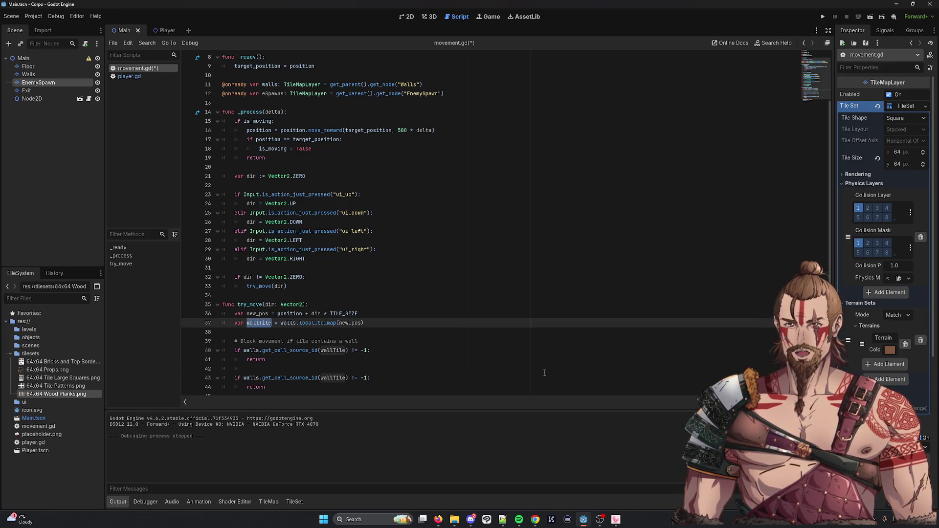
triple_click(390, 326)
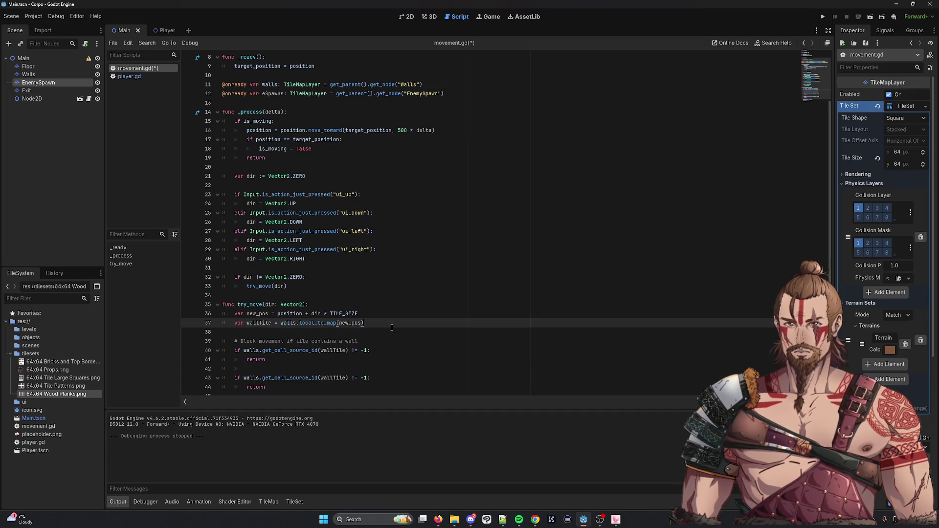
key(ctrl+c)
key(Right)
key(Return)
key(Return)
key(ctrl+v)
click(392, 327)
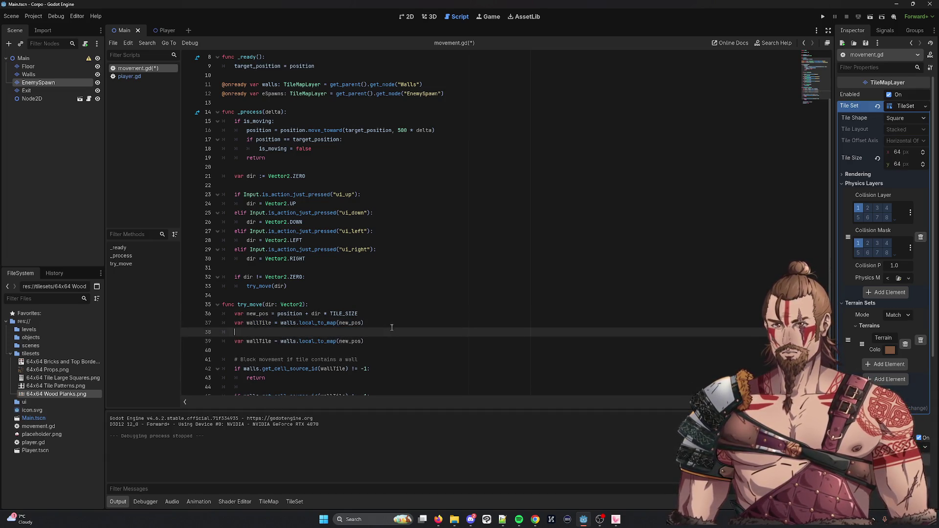
key(BackSpace)
text())
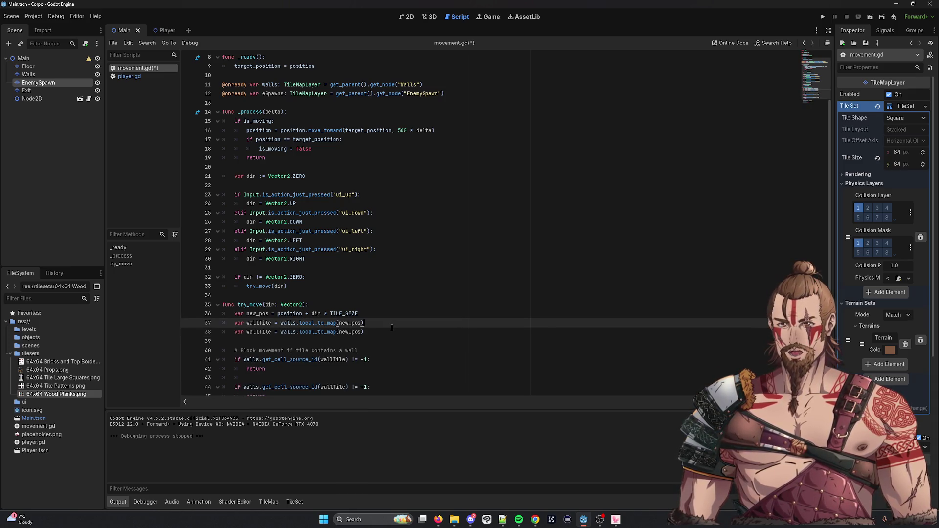
click(261, 331)
key(BackSpace)
key(BackSpace)
key(BackSpace)
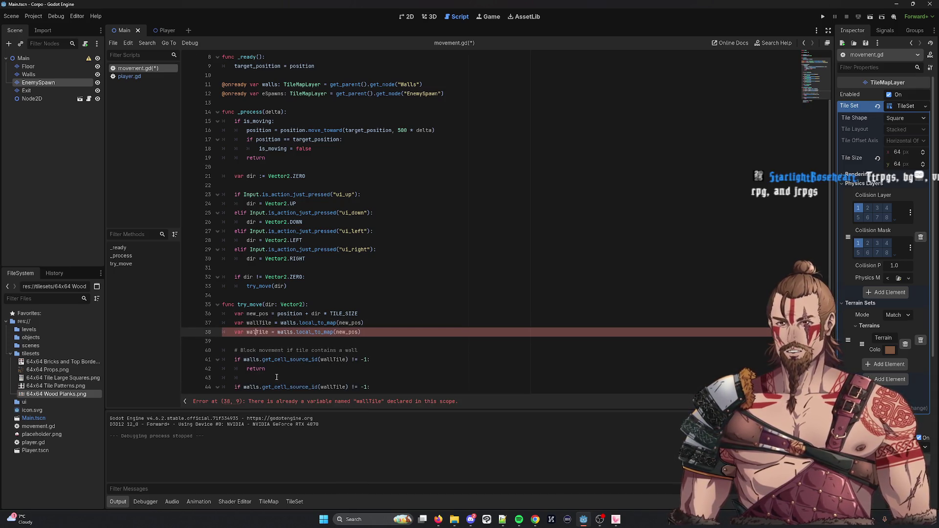
text(enemy)
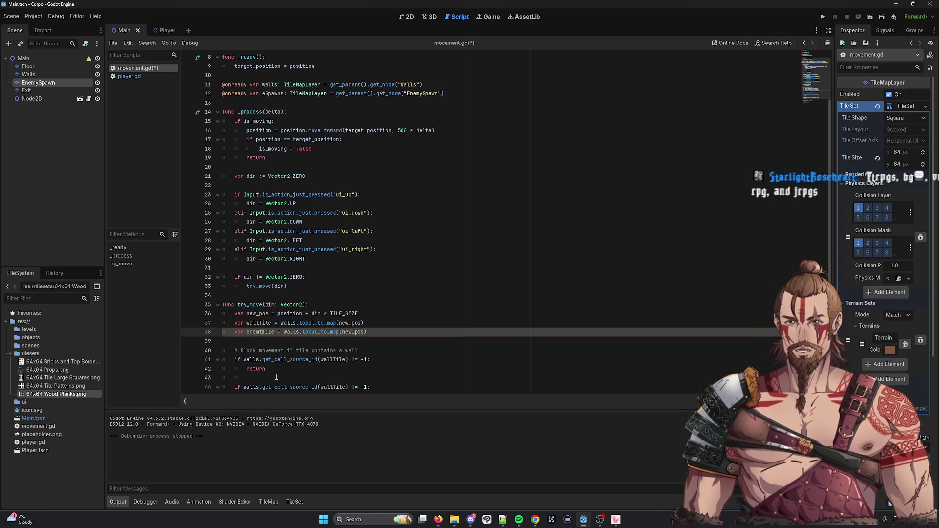
text(Spawn)
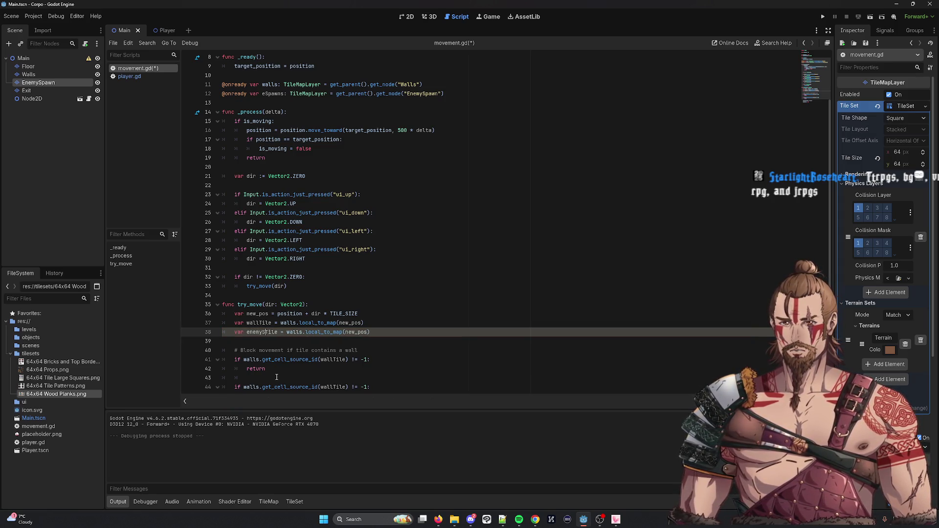
double_click(272, 332)
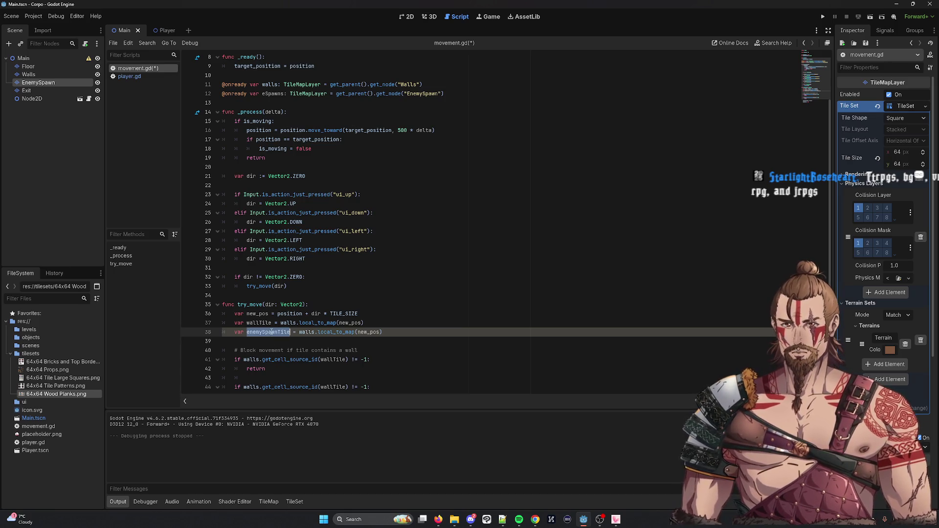
double_click(314, 333)
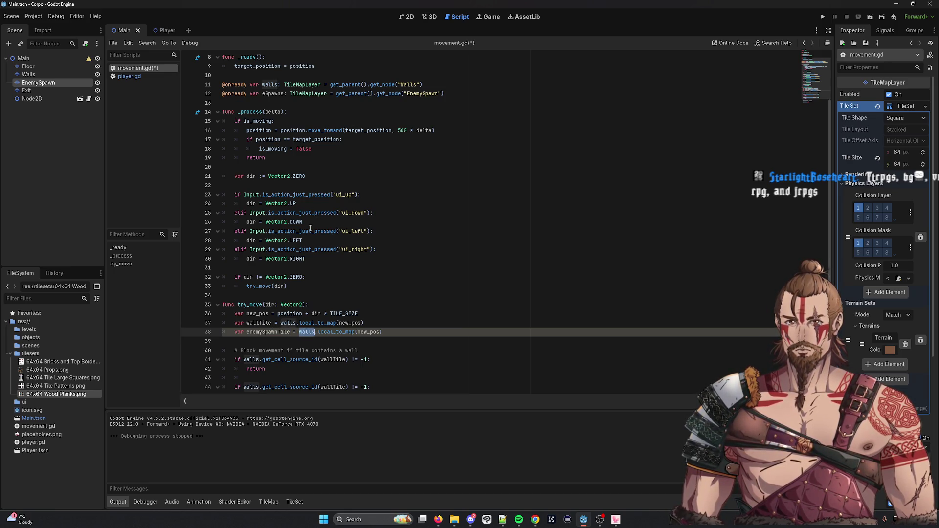
Point the new lookup and second check at eSpawns, testing enemySpawnTile.
scroll(261, 103, up, 3)
double_click(267, 157)
scroll(348, 284, down, 3)
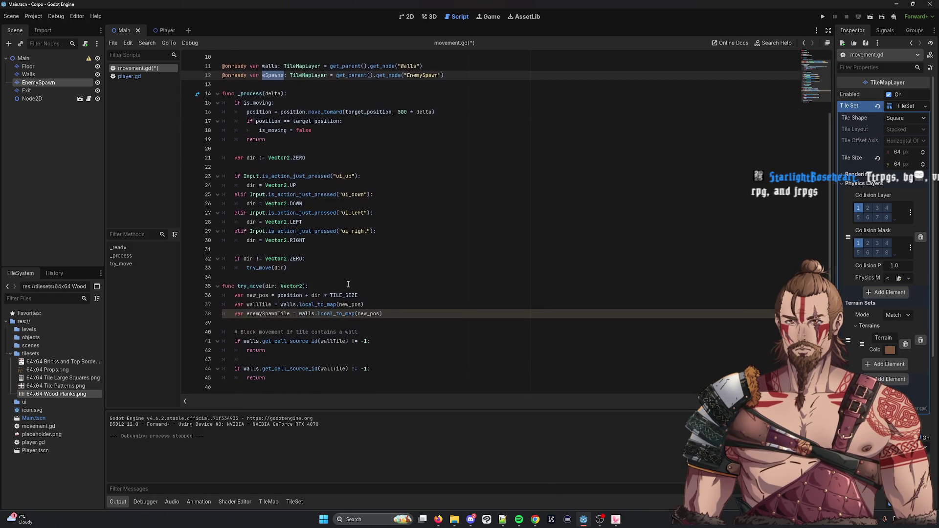
double_click(305, 313)
key(ctrl+v)
double_click(262, 313)
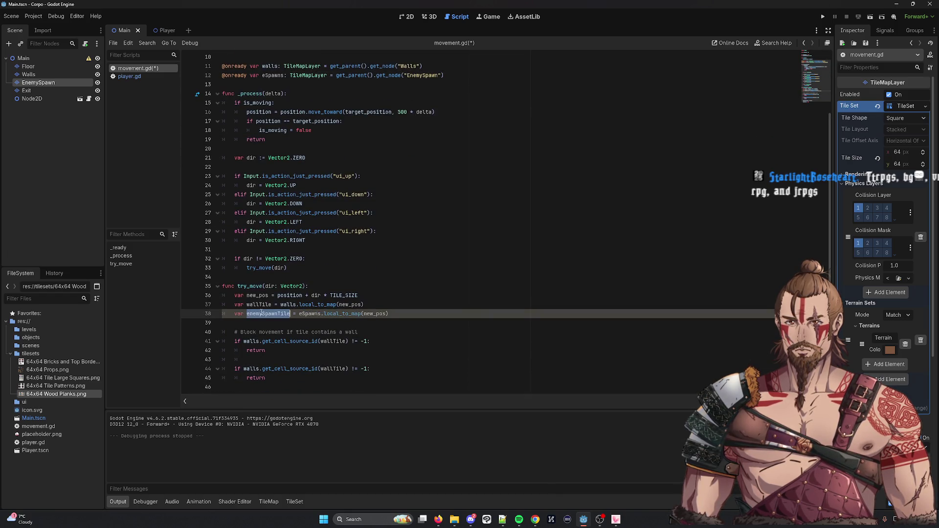
double_click(312, 313)
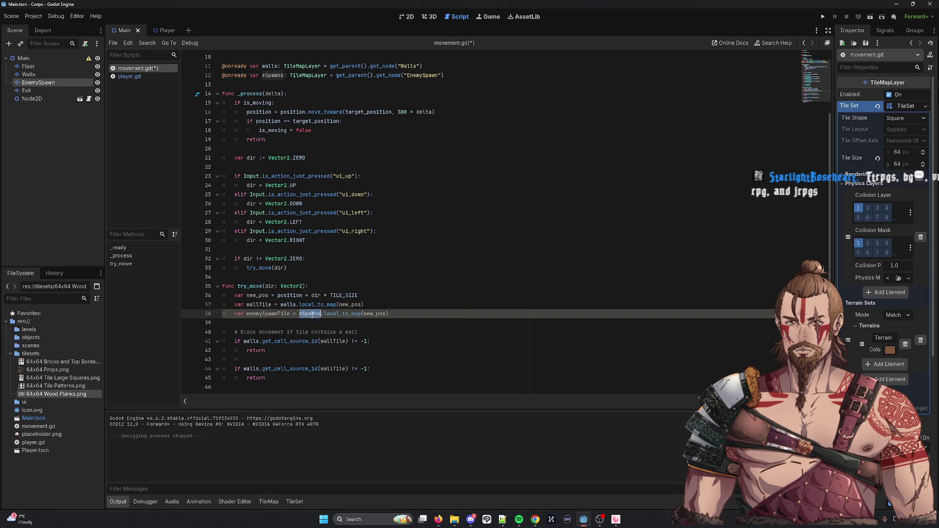
double_click(250, 369)
key(ctrl+v)
click(256, 313)
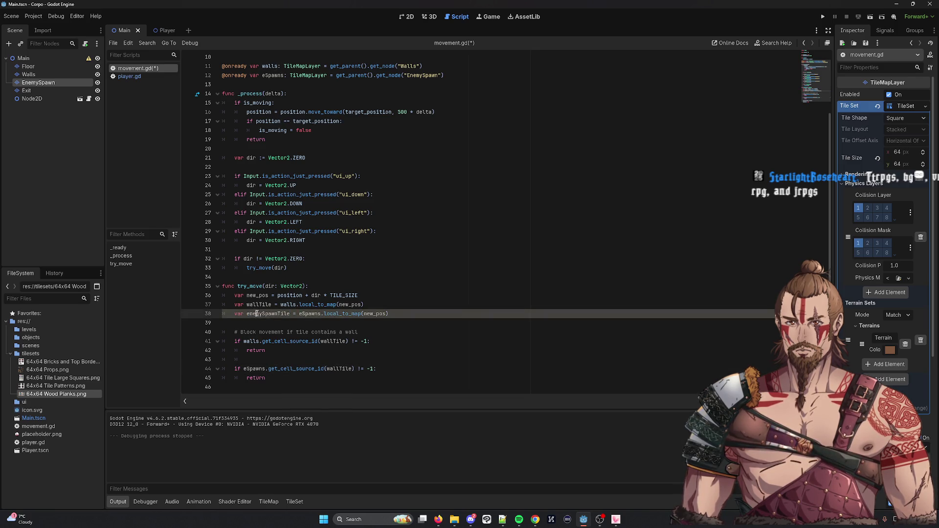
double_click(256, 314)
key(ctrl+c)
double_click(332, 369)
key(ctrl+v)
Review try_move by highlighting wallTile, enemySpawnTile, new_pos, target_position and is_moving.
click(418, 307)
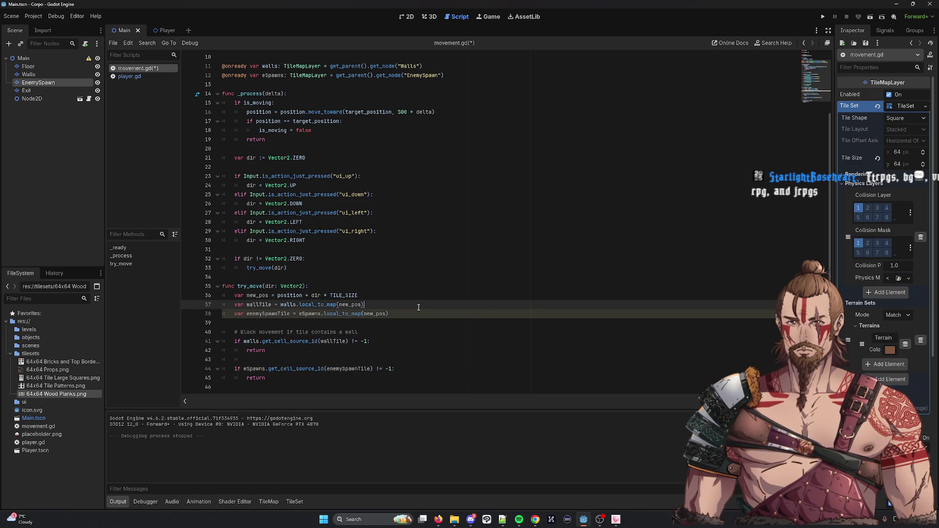
key(Left)
double_click(247, 305)
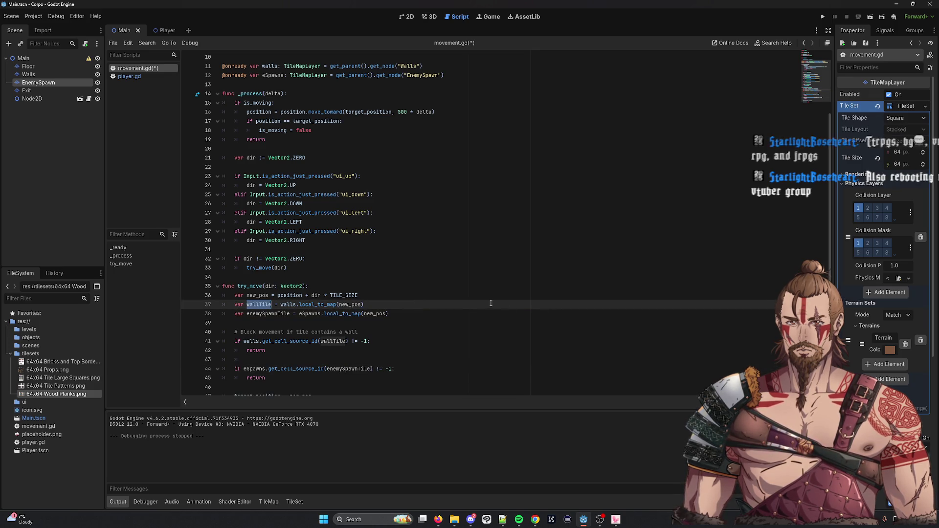
scroll(489, 301, down, 1)
double_click(358, 344)
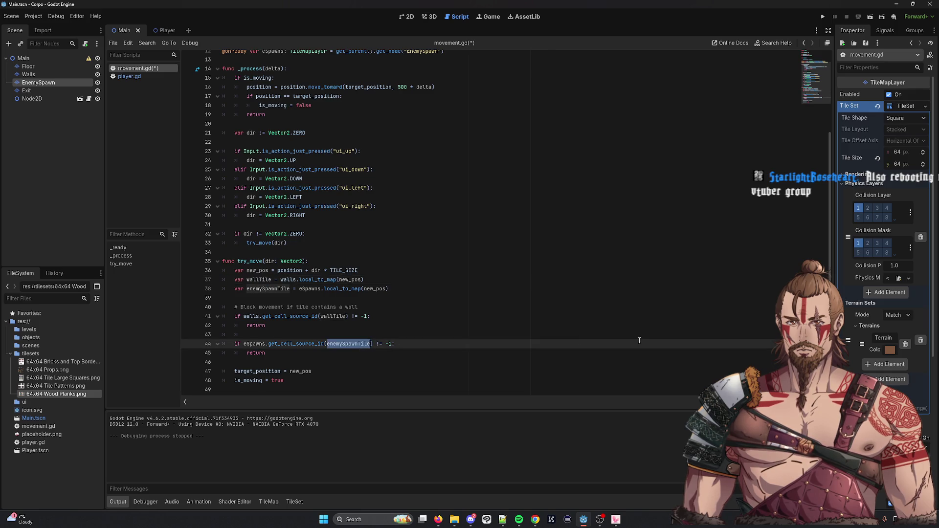
click(323, 316)
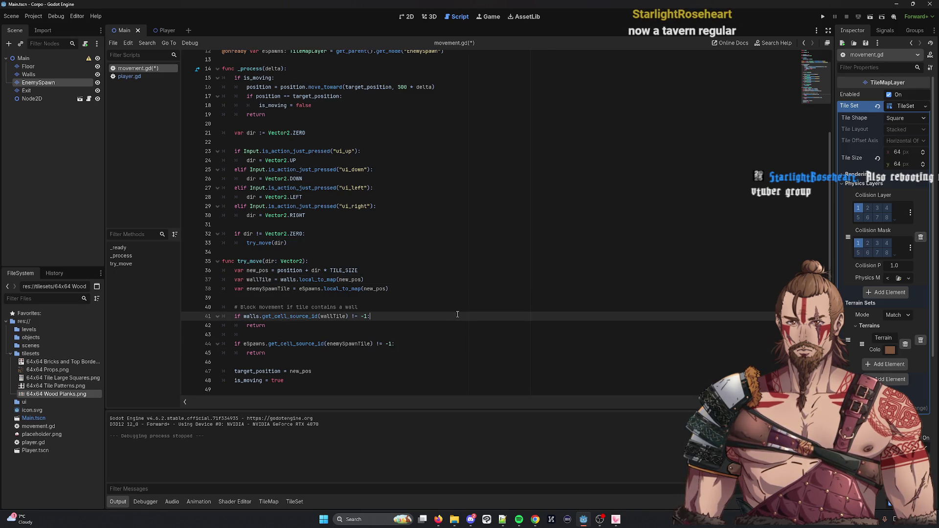
click(238, 270)
double_click(257, 269)
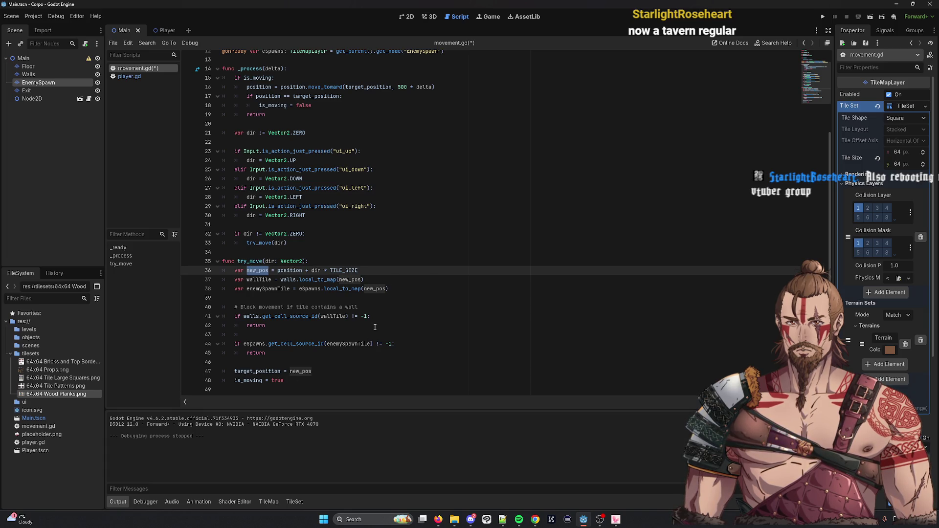
click(309, 371)
double_click(301, 371)
double_click(257, 370)
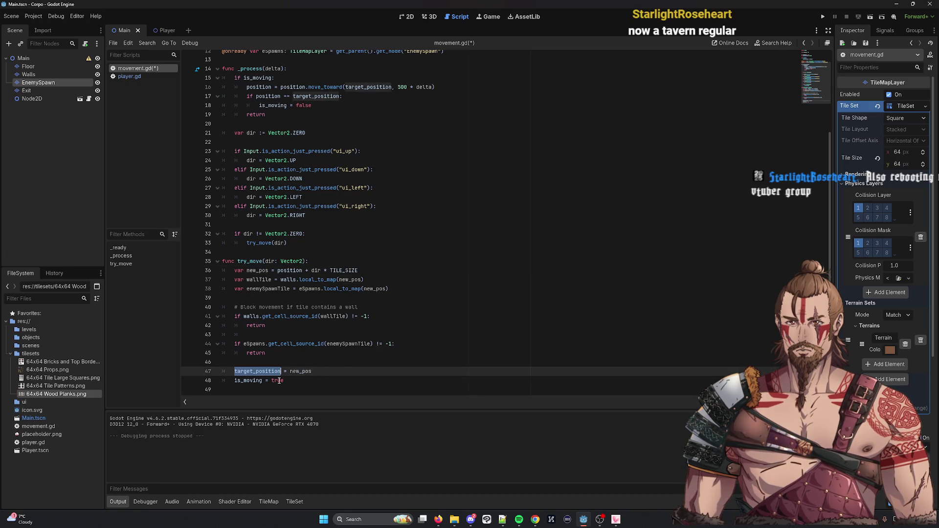
click(277, 380)
double_click(248, 380)
scroll(345, 183, up, 4)
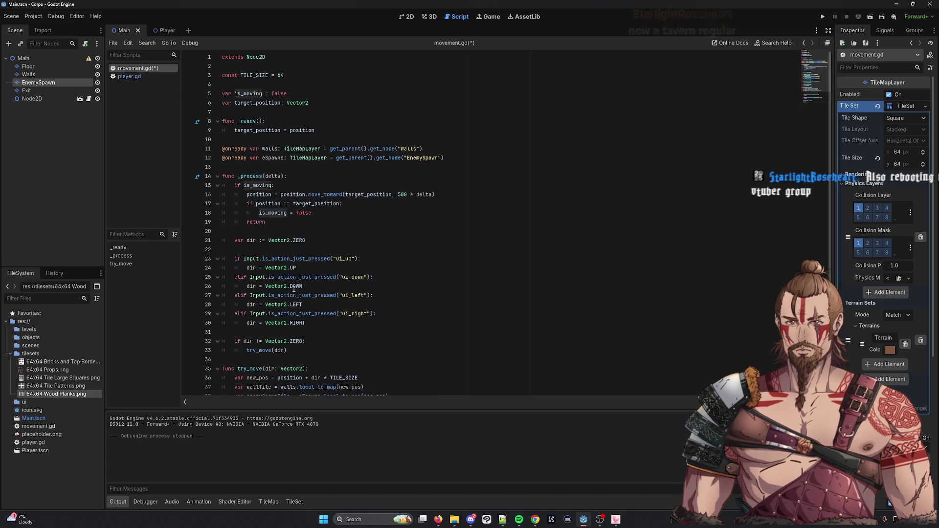
scroll(346, 183, down, 4)
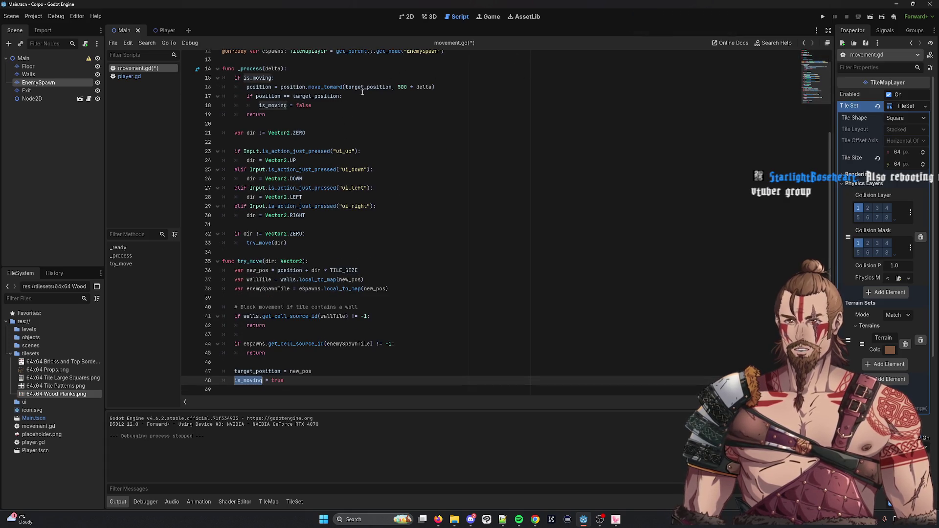
Save movement.gd and select the EnemySpawn tile layer in the scene tree.
key(ctrl+s)
click(38, 82)
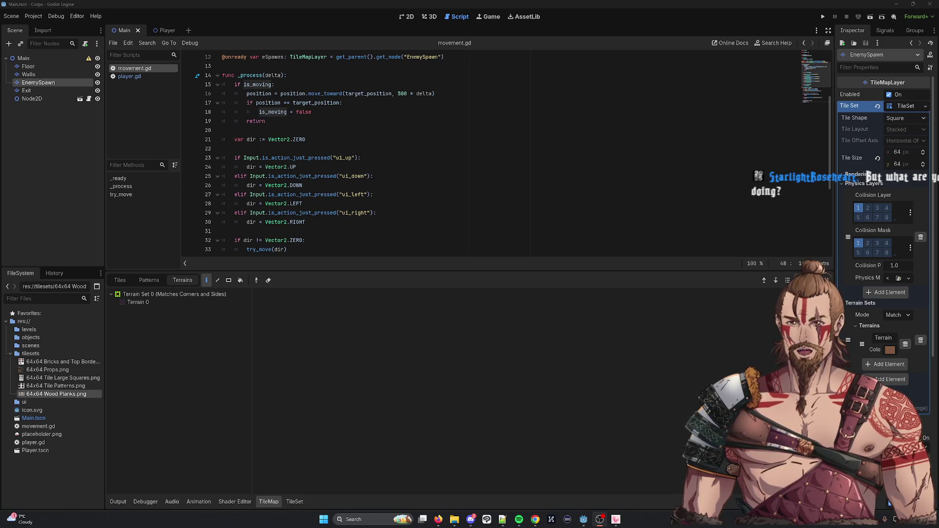
scroll(447, 154, down, 5)
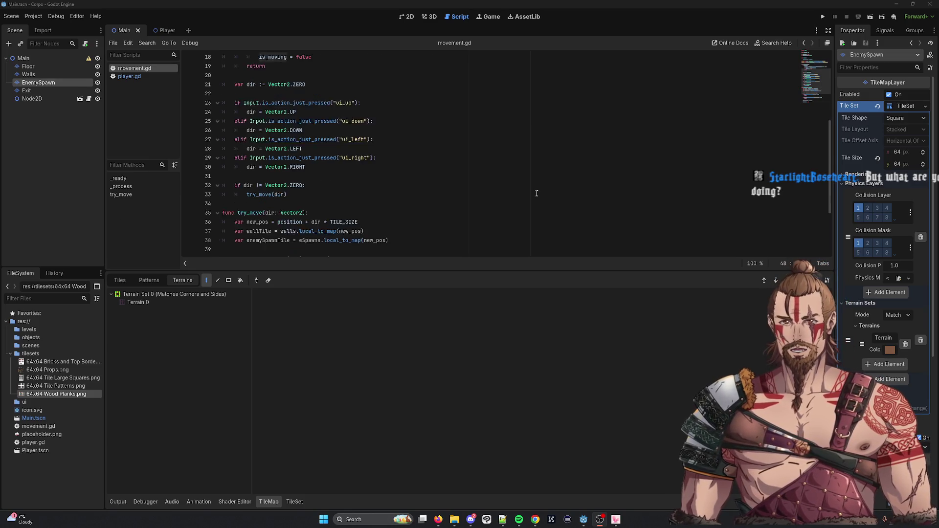
click(485, 141)
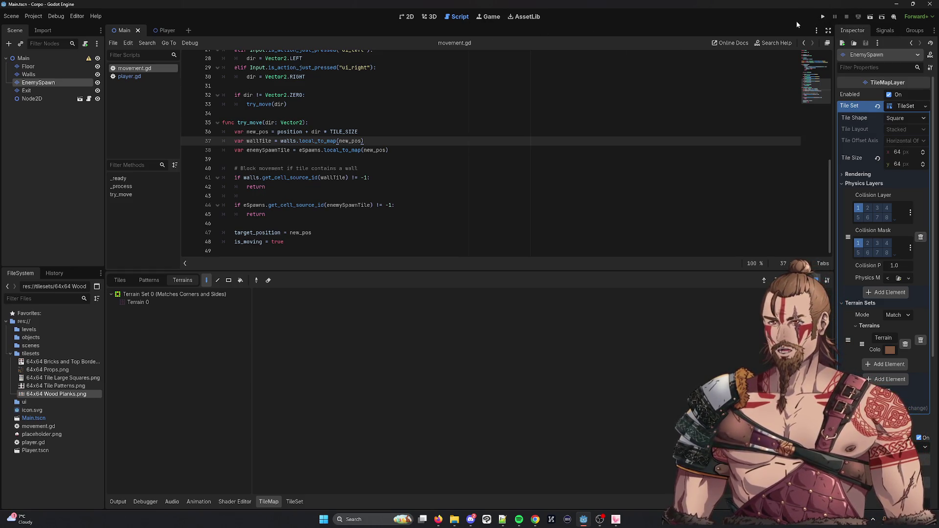
Run the level, walk the player right, left, up and down the floor, then stop the game.
click(823, 17)
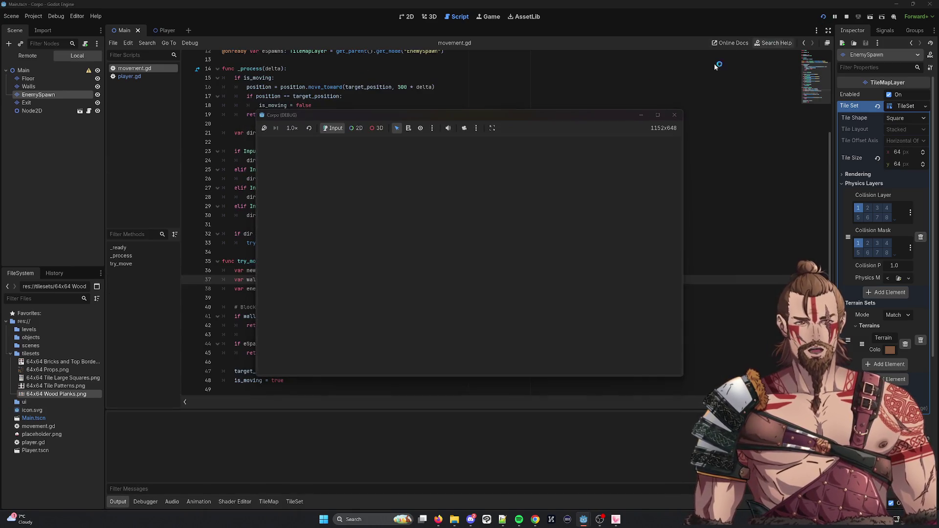
key(Right)
key(Right)
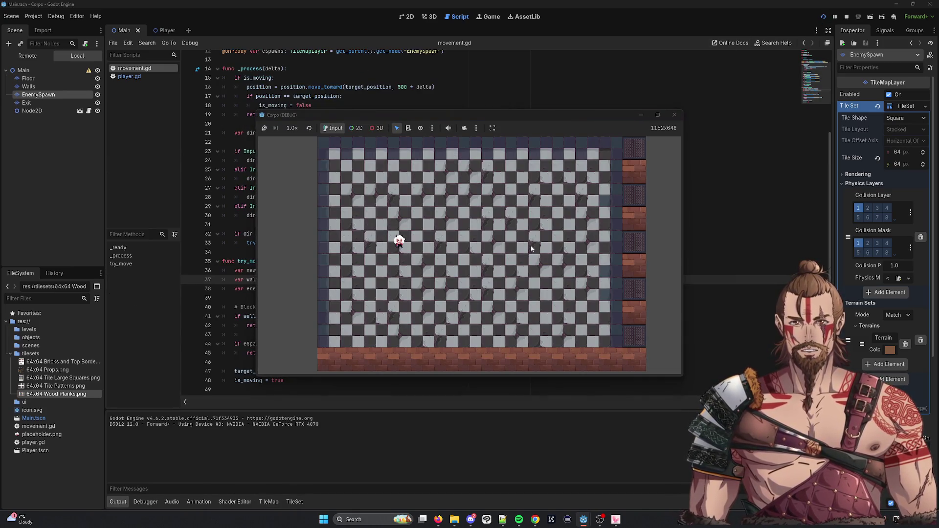
key(Right)
key(Right)
key(Right)
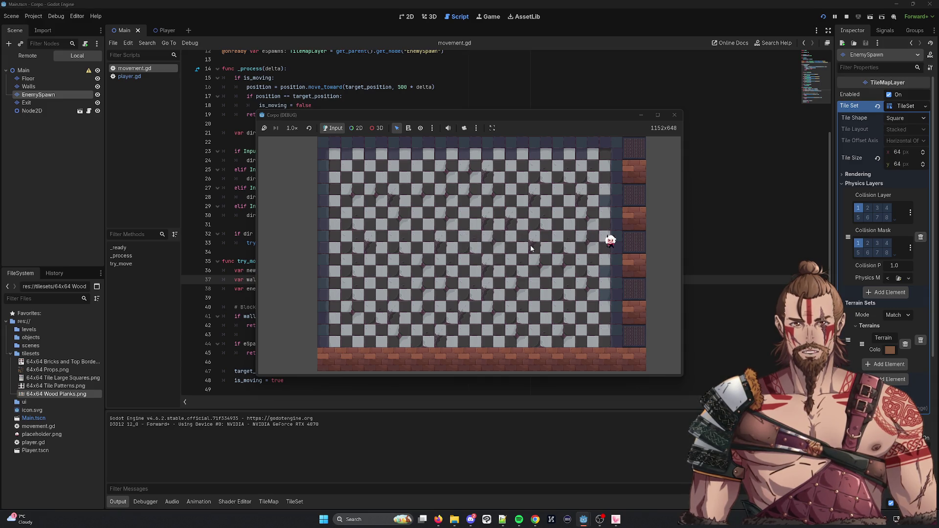
key(Left)
key(Up)
key(Up)
key(Right)
key(Up)
key(Up)
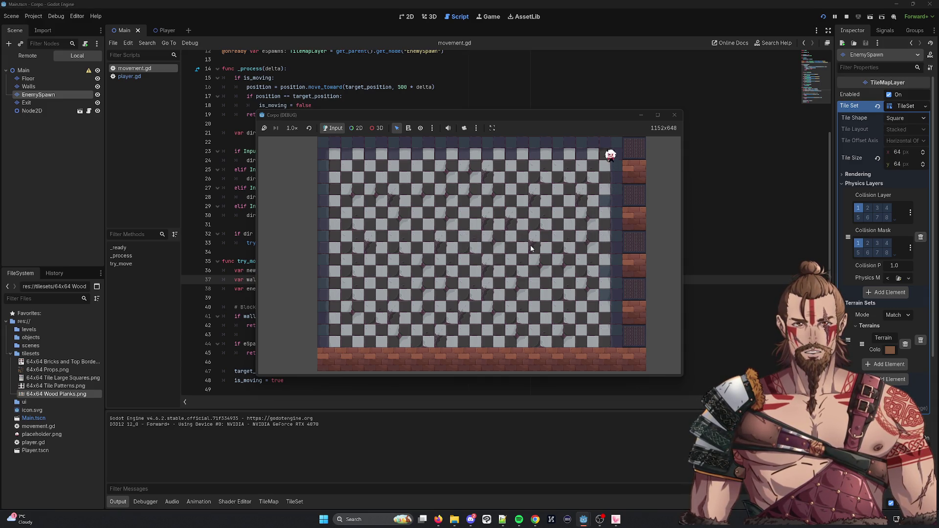
key(Down)
key(Down)
key(Down)
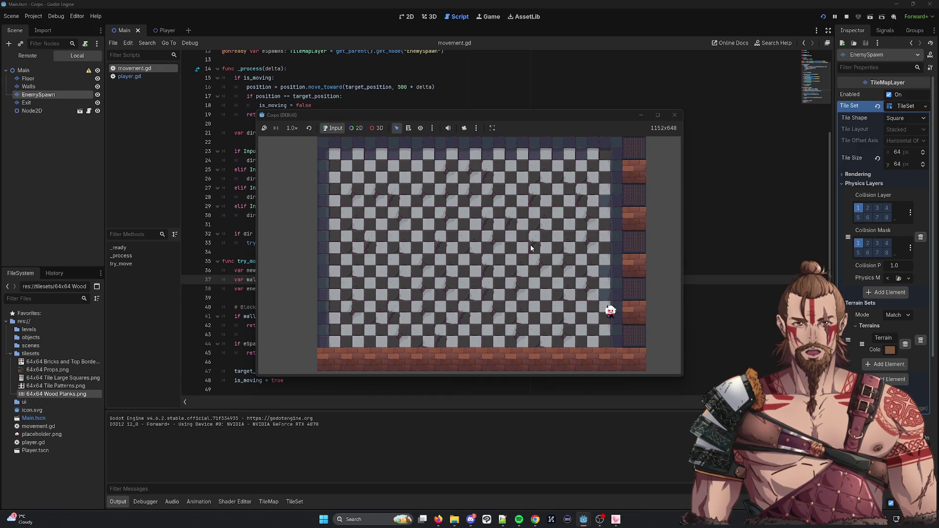
click(674, 114)
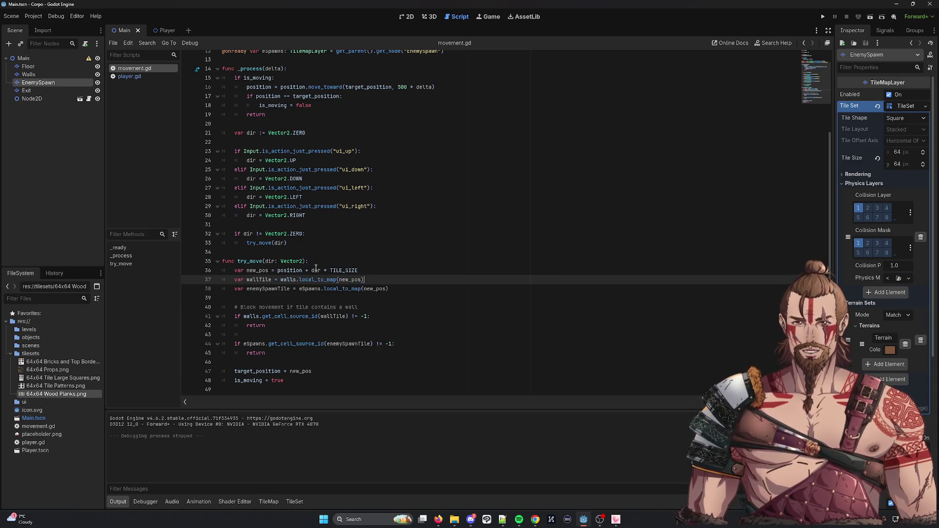
Select the Exit layer, glance at the Player scene, and return to the Main scene's 2D view.
scroll(304, 255, up, 4)
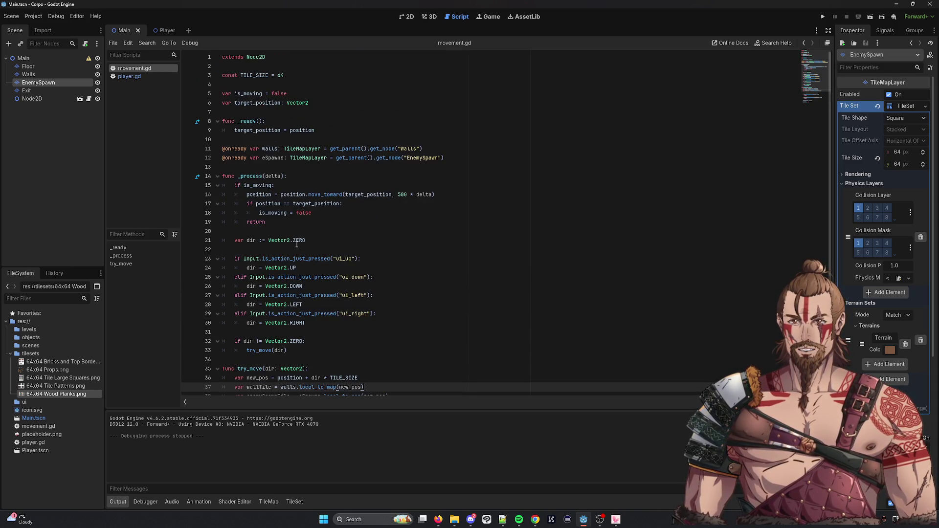
scroll(293, 249, down, 4)
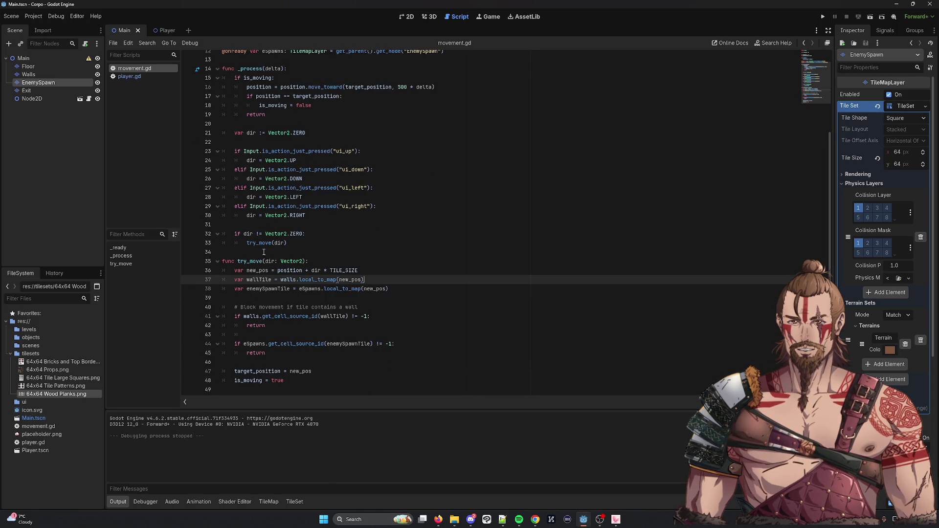
click(24, 90)
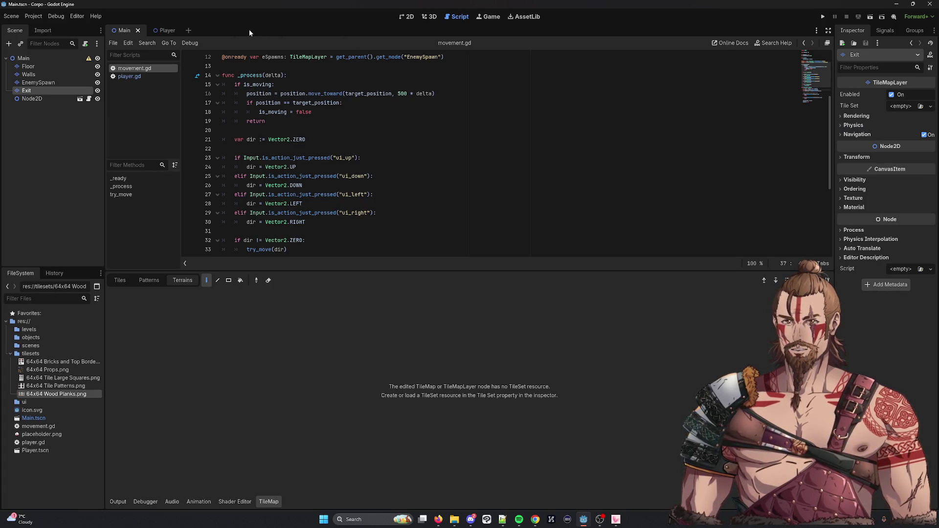
click(165, 31)
click(124, 30)
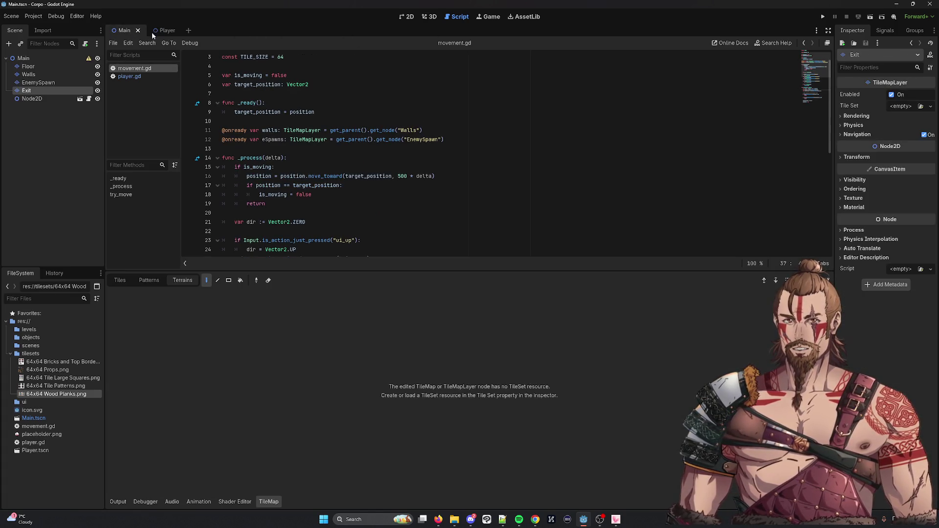
click(409, 16)
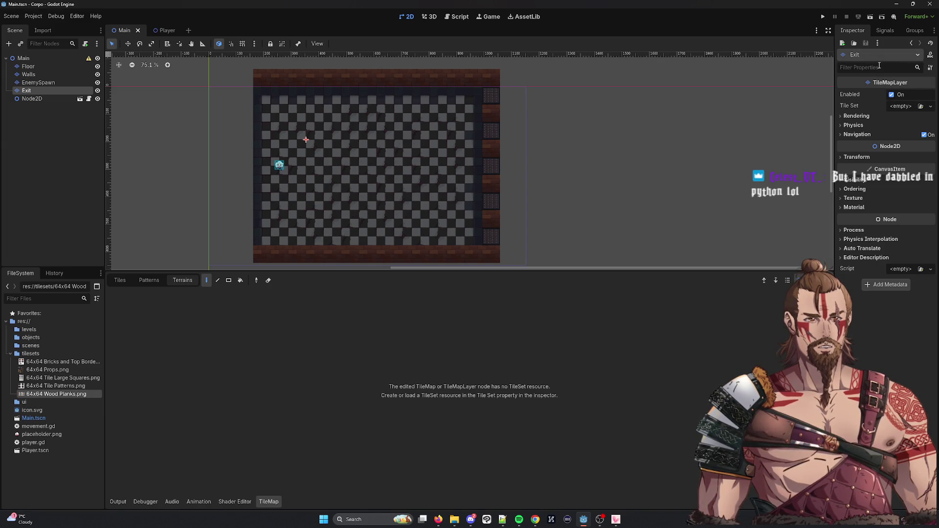
Rename the Exit tile layer to Exits.
right_click(27, 91)
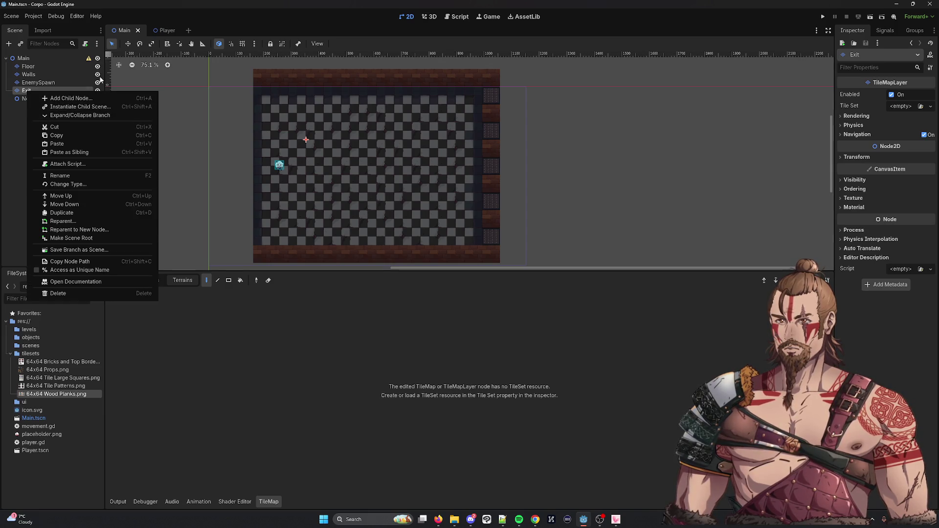
click(57, 175)
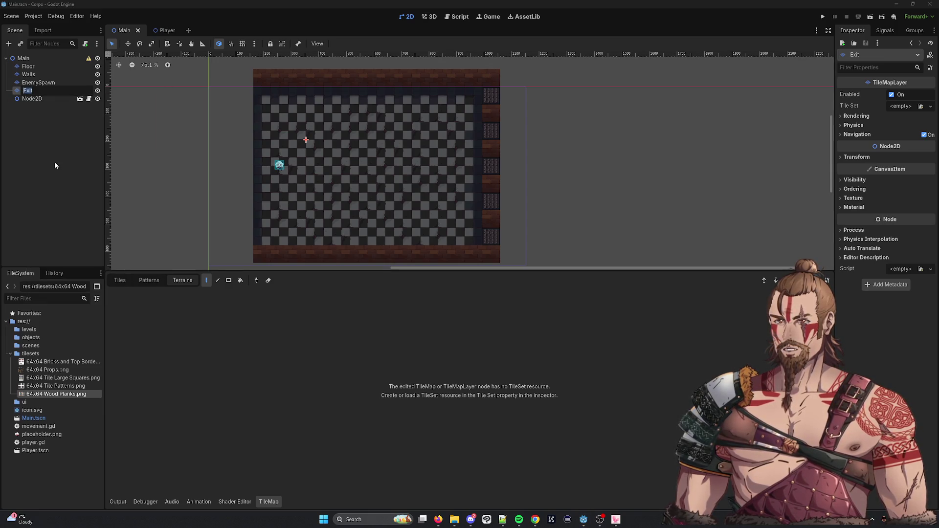
text(s)
key(Return)
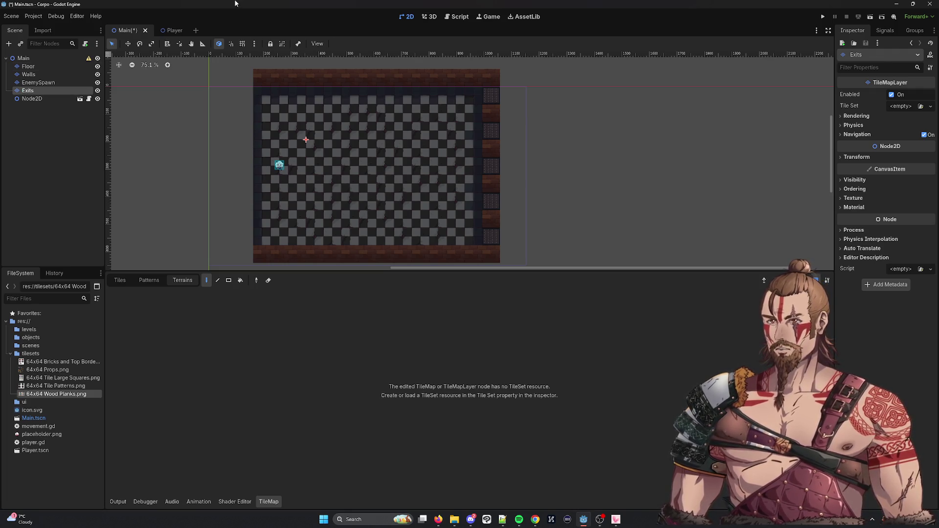
Give the Exits layer a new TileSet with a 64×64 px tile size.
click(930, 106)
click(901, 126)
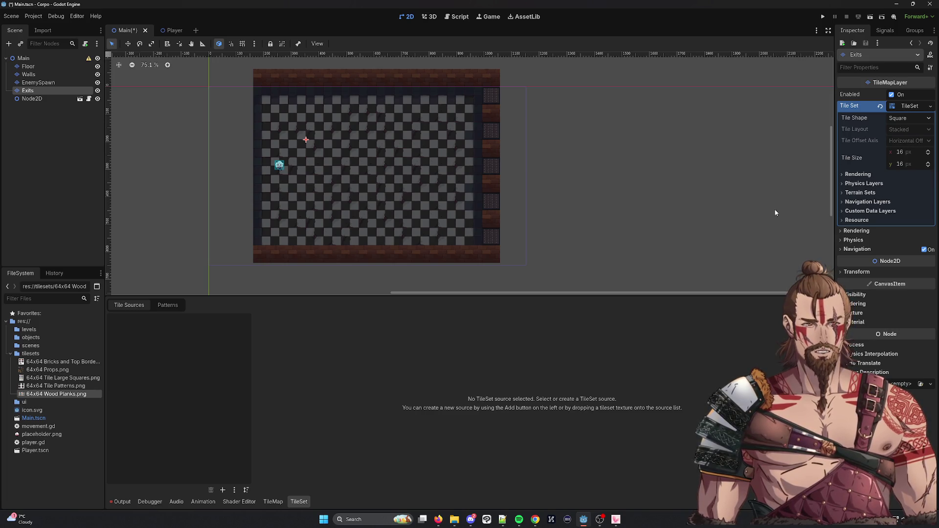
click(902, 153)
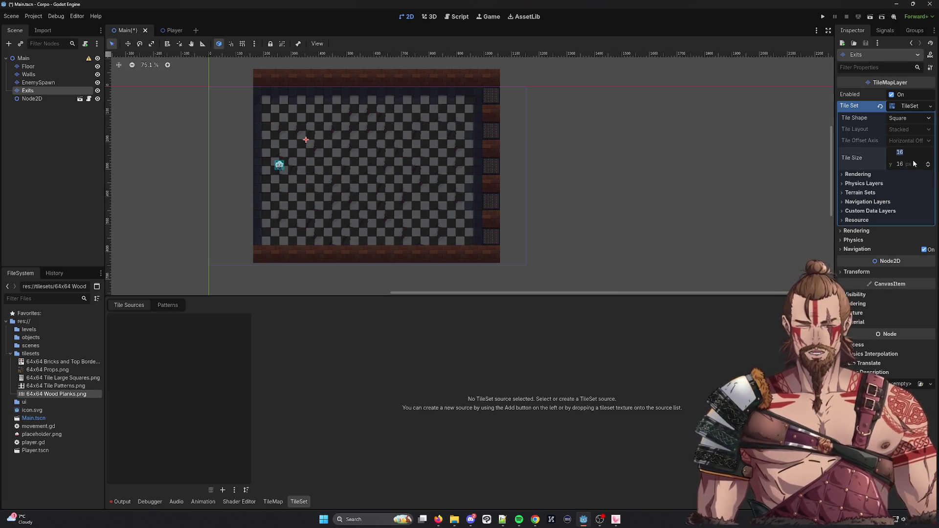
text(5)
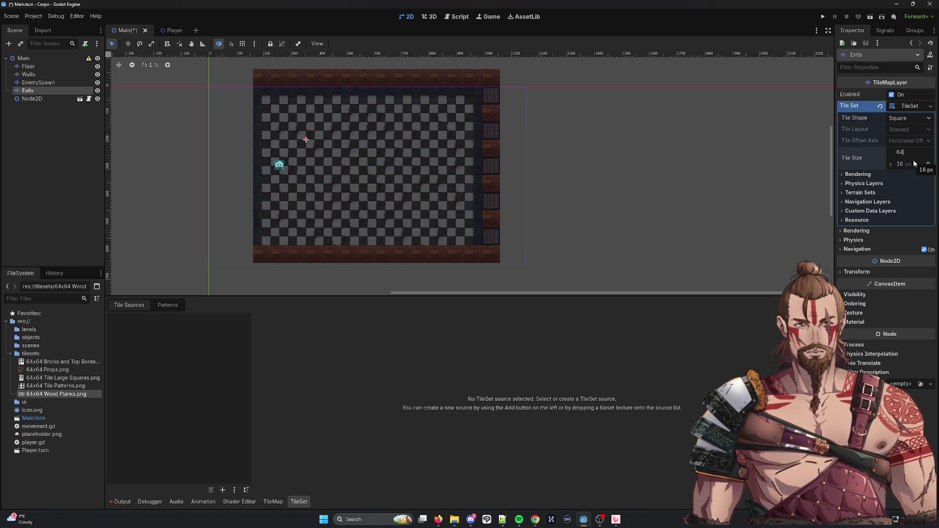
click(905, 163)
text(6)
key(Return)
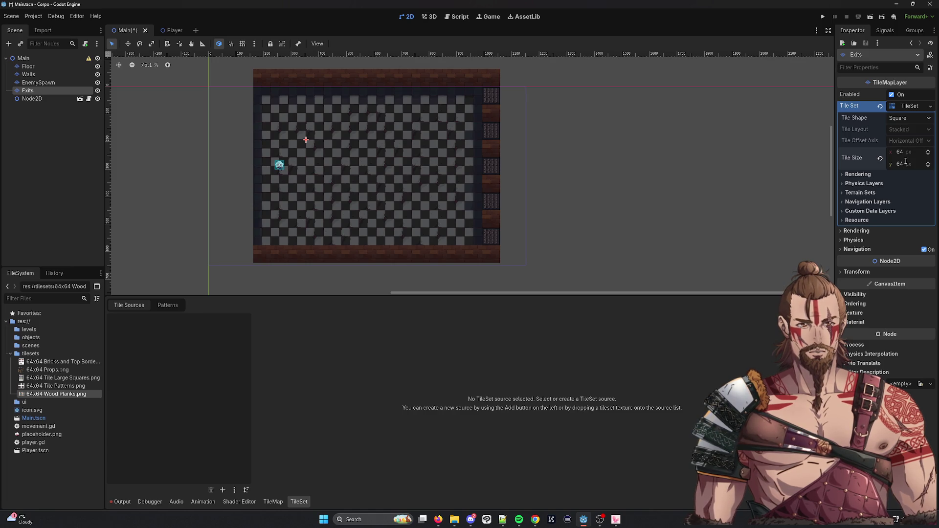
Add a physics layer and a terrain set with one terrain to the tile set.
click(842, 183)
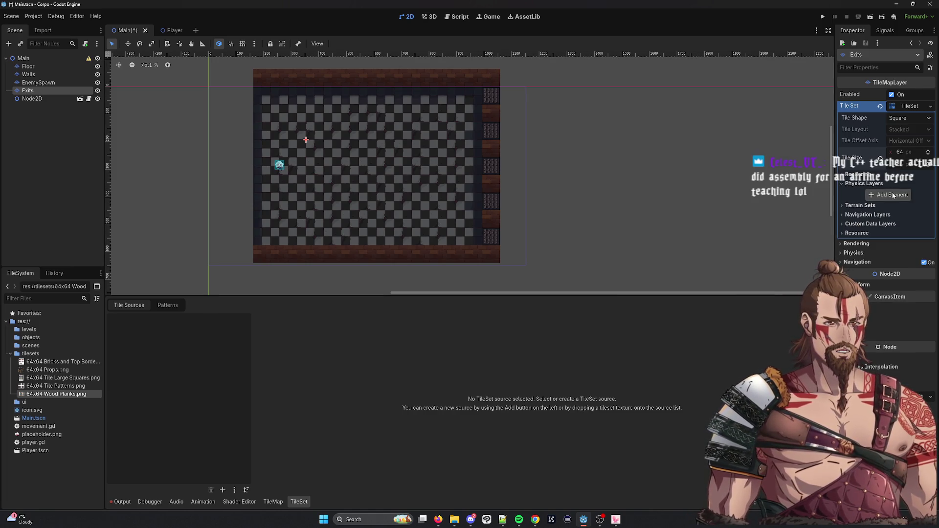
click(865, 302)
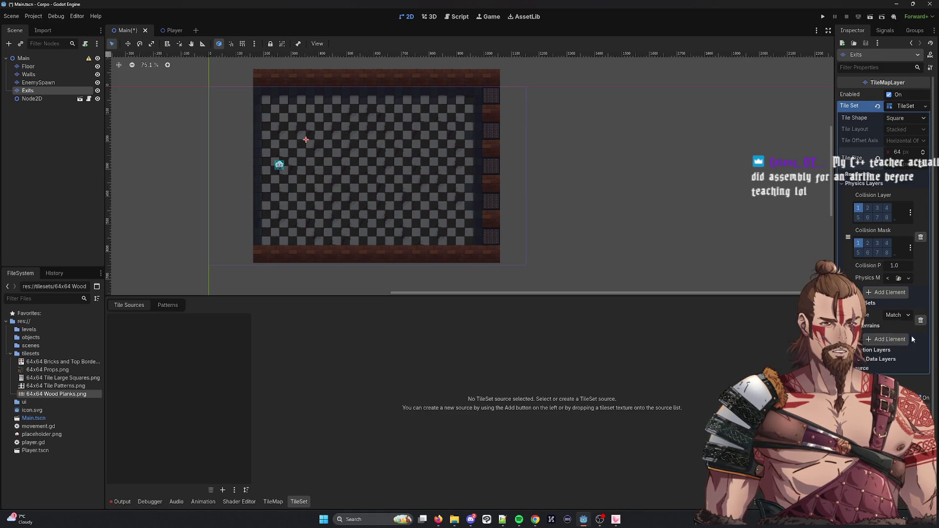
click(886, 315)
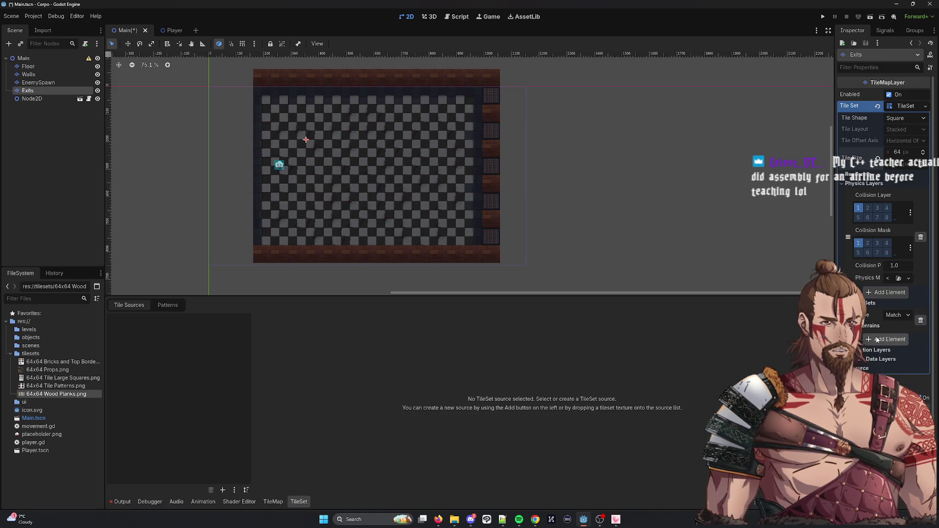
click(886, 352)
click(920, 345)
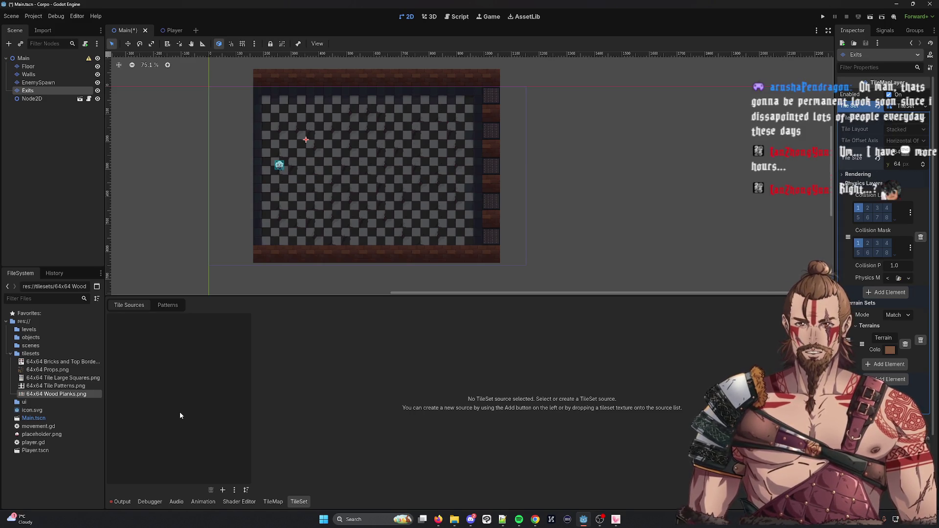
Begin adding 64x64 Tile Large Squares as an atlas source, then cancel the file dialog.
click(223, 490)
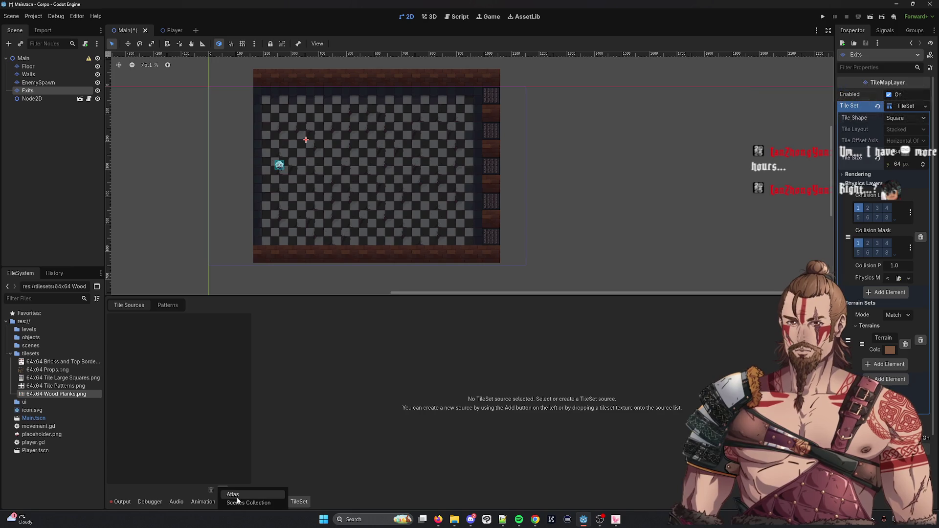
click(232, 494)
click(439, 197)
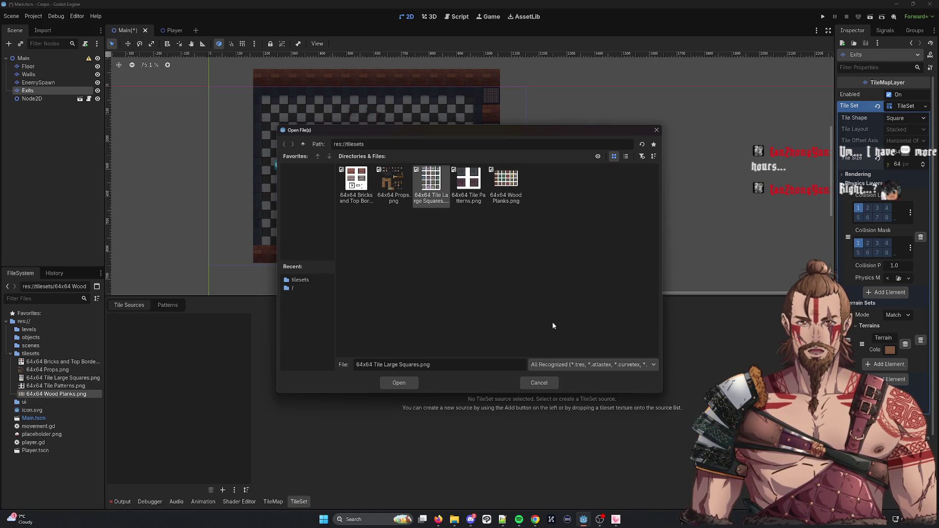
click(539, 382)
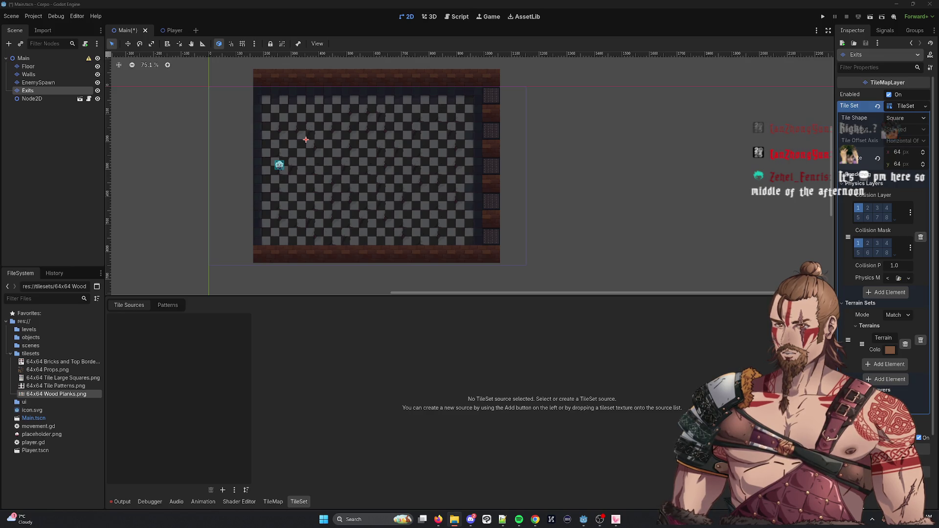
Preview the Tile Large Squares image outside Godot and bring up the tile source choices again.
key(F5)
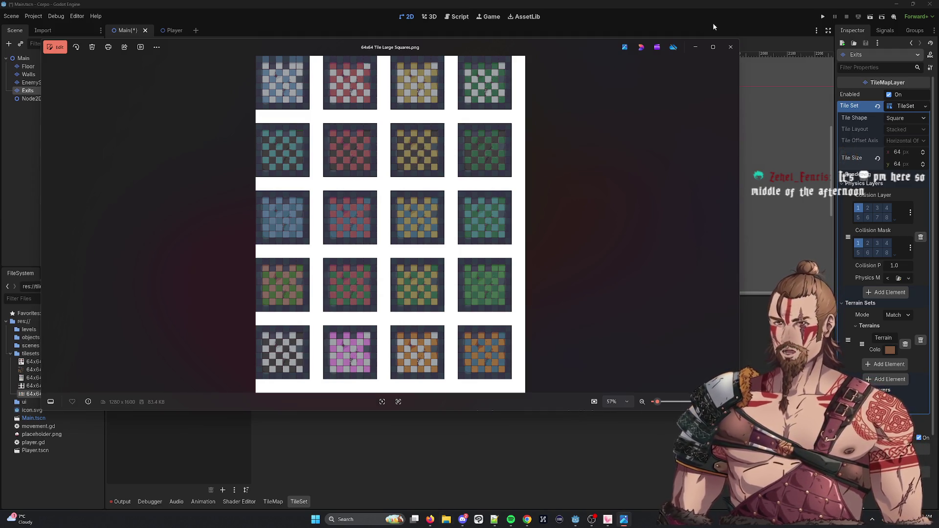
click(731, 47)
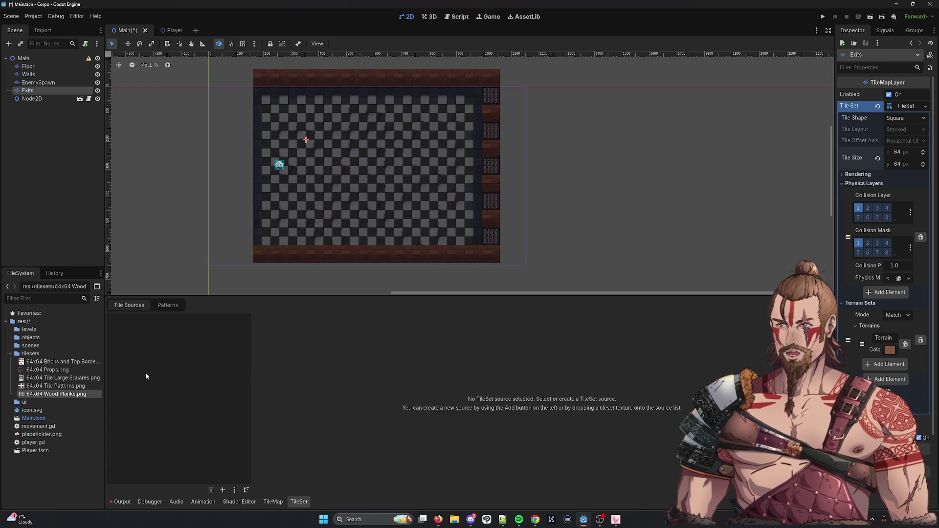
click(222, 489)
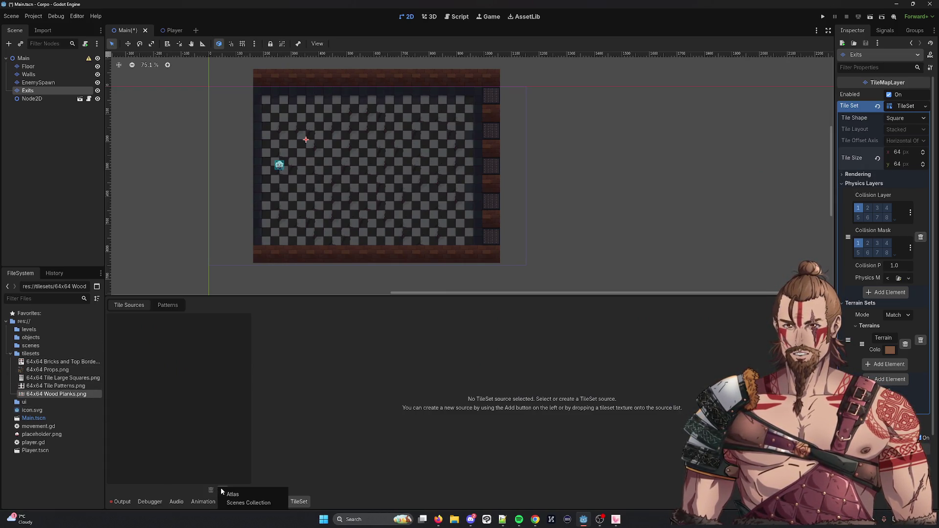
Load 64x64 Tile Large Squares.png into the Exits tile set as an Atlas source.
click(231, 494)
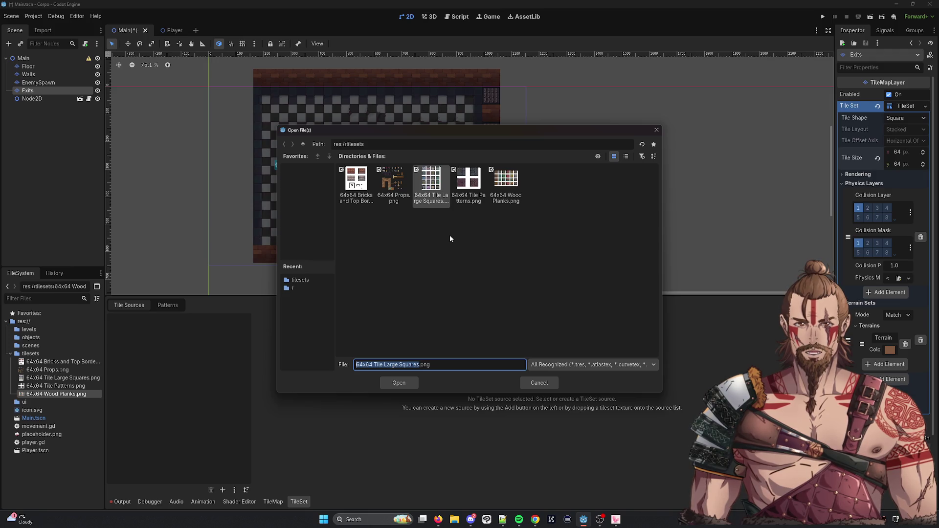
key(Return)
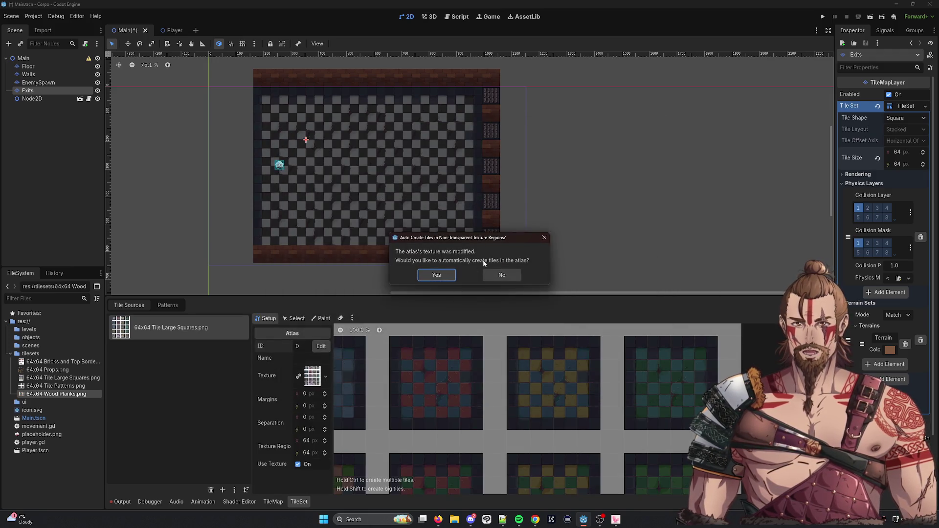
Decline auto-creating tiles and create one tile from the atlas's yellow checkered square.
click(494, 274)
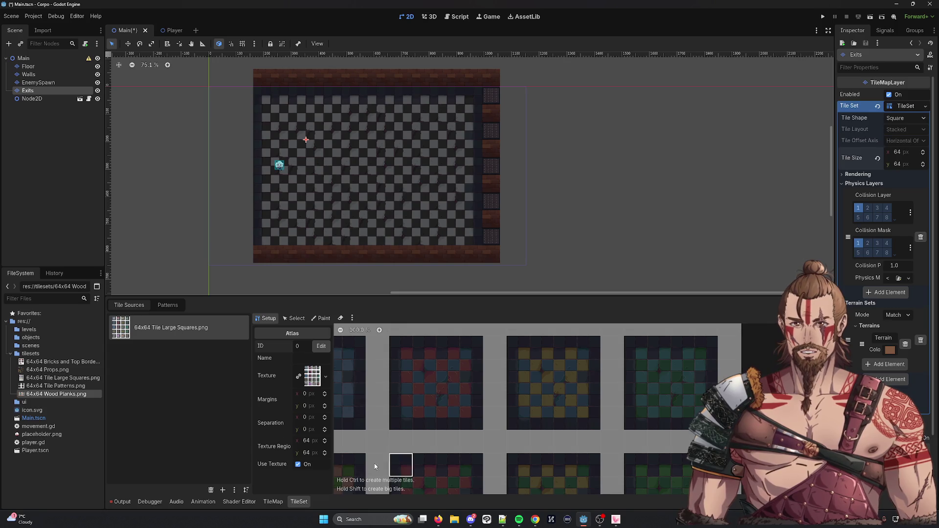
scroll(483, 372, down, 2)
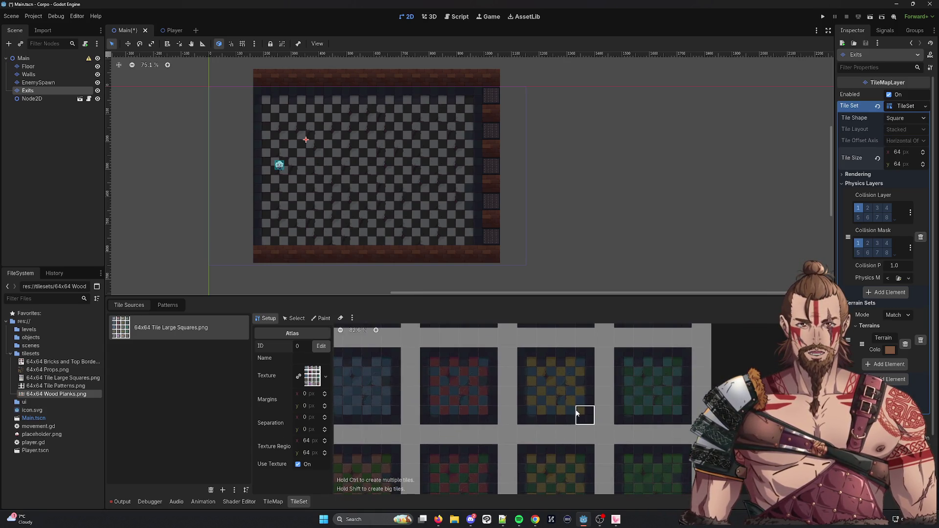
click(539, 357)
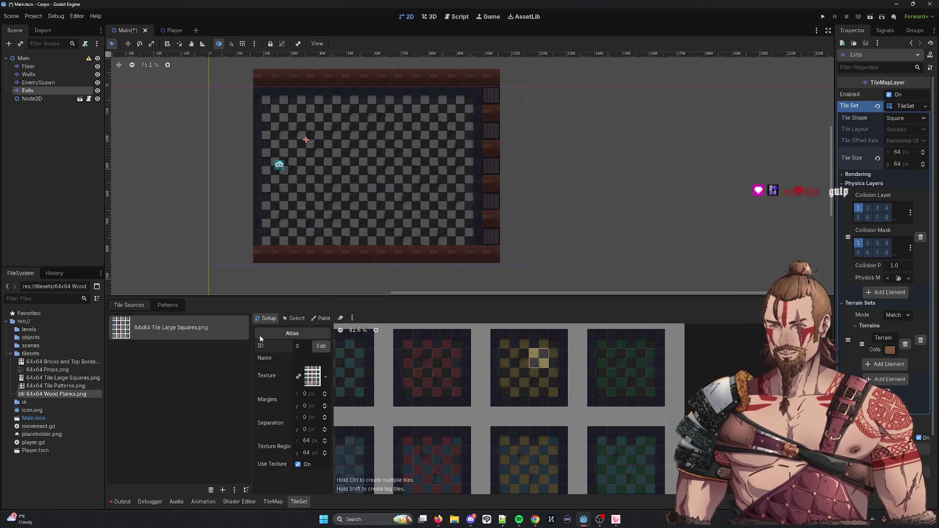
Paint a Physics Layer 0 collision shape onto the yellow checkered tile.
click(320, 318)
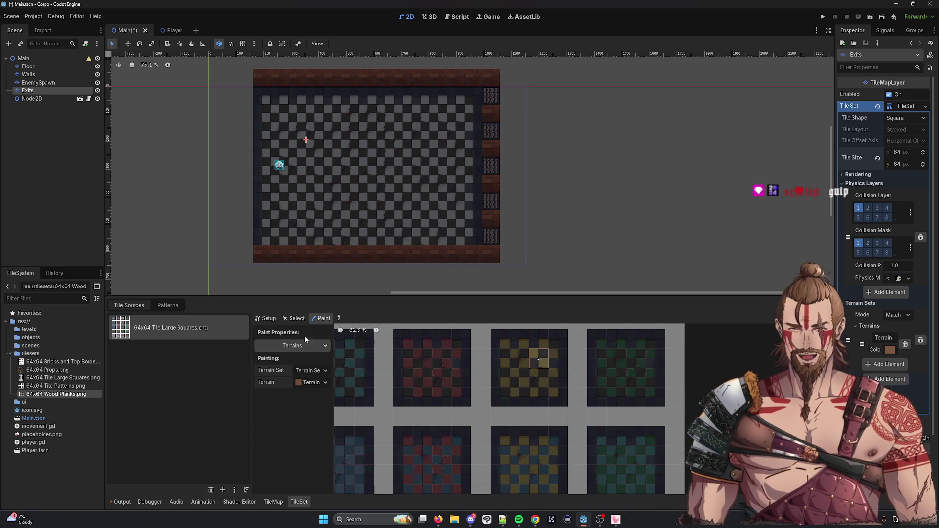
click(294, 346)
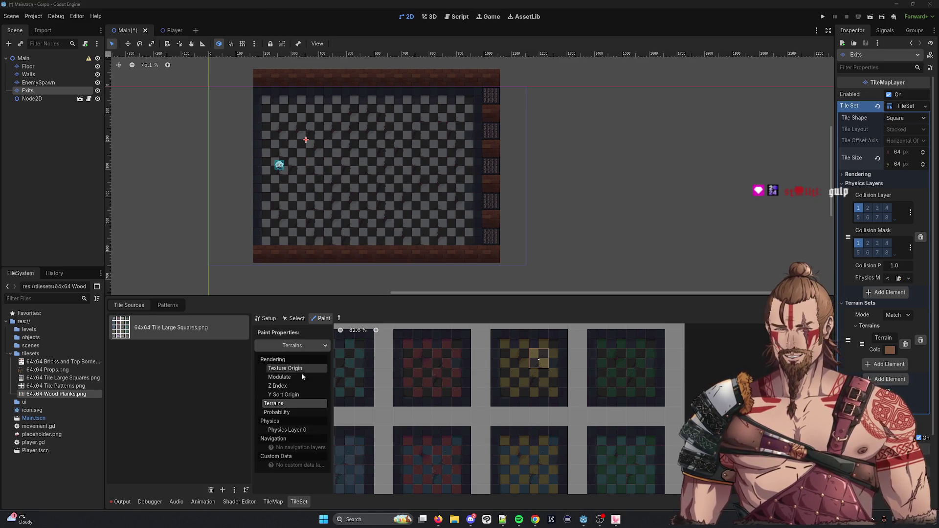
click(287, 430)
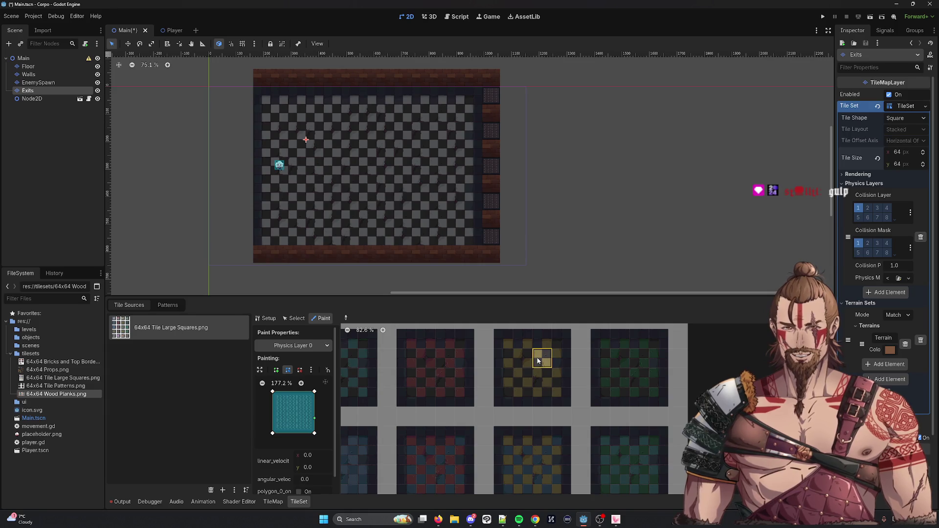
click(537, 361)
Assign the yellow checkered tile to Terrain 0 of Terrain Set 0.
click(311, 346)
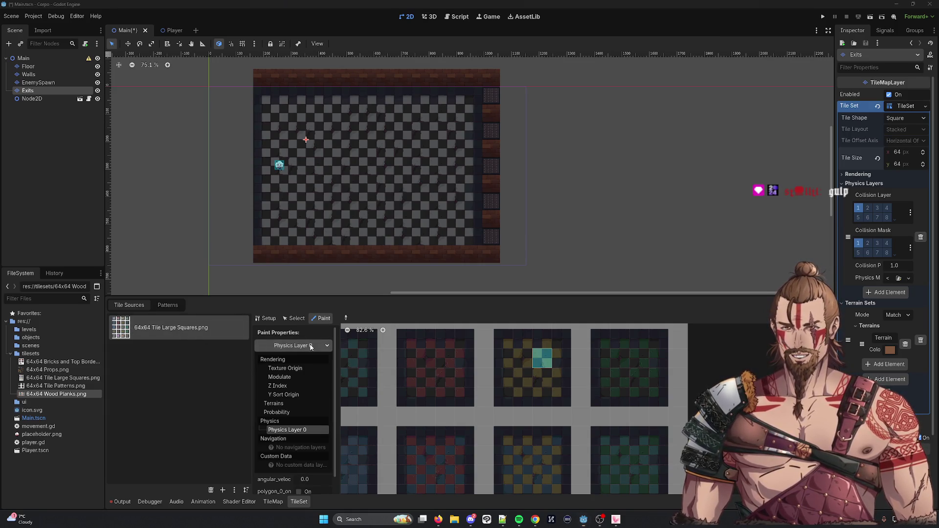
click(273, 403)
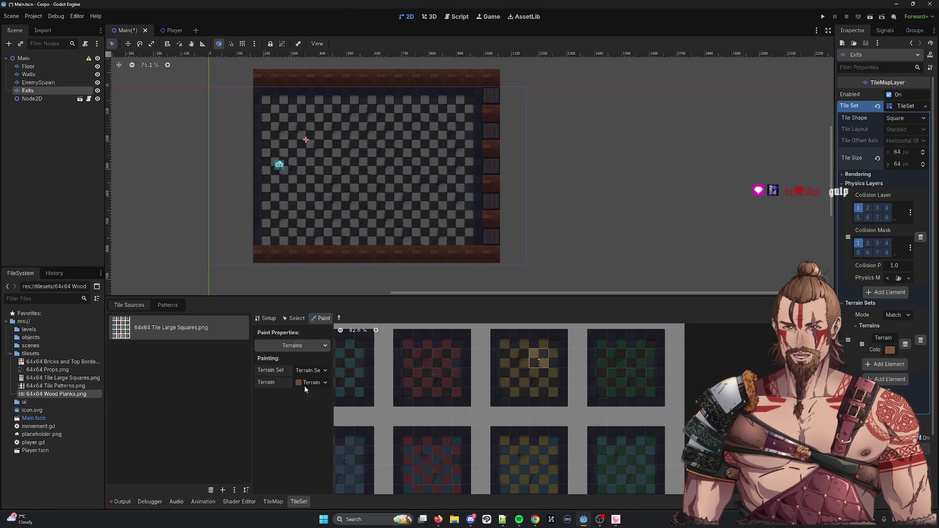
click(536, 357)
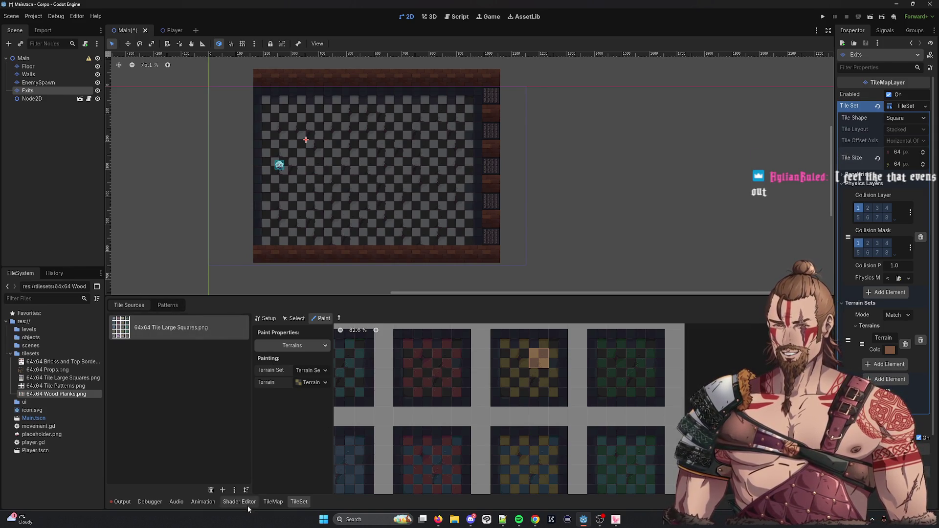
click(268, 502)
Paint the Exits terrain down the room's left edge and add Terrain 0 walls in both left corners.
click(157, 302)
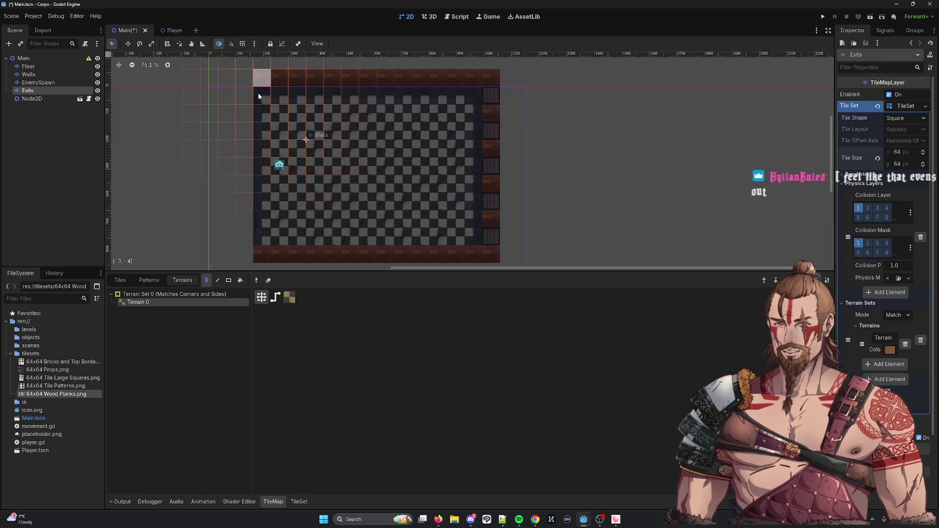
drag(248, 100, 244, 237)
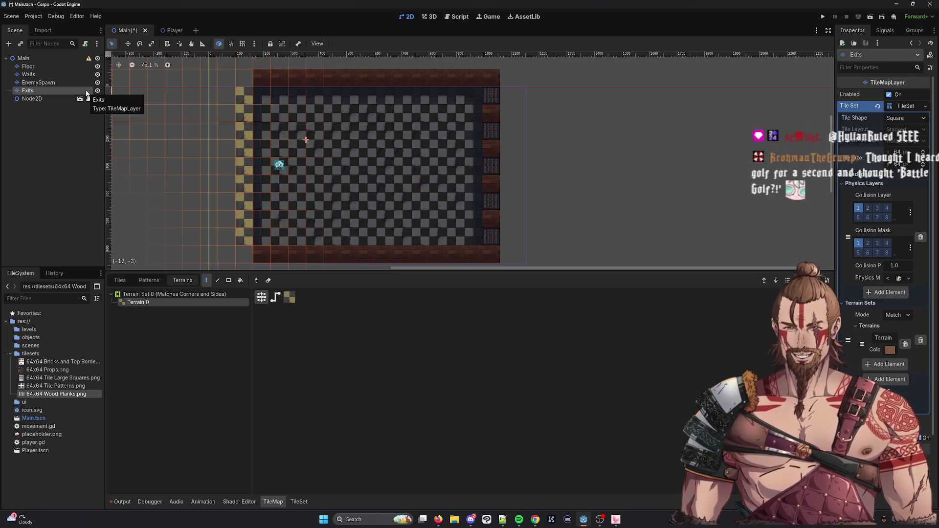
click(52, 74)
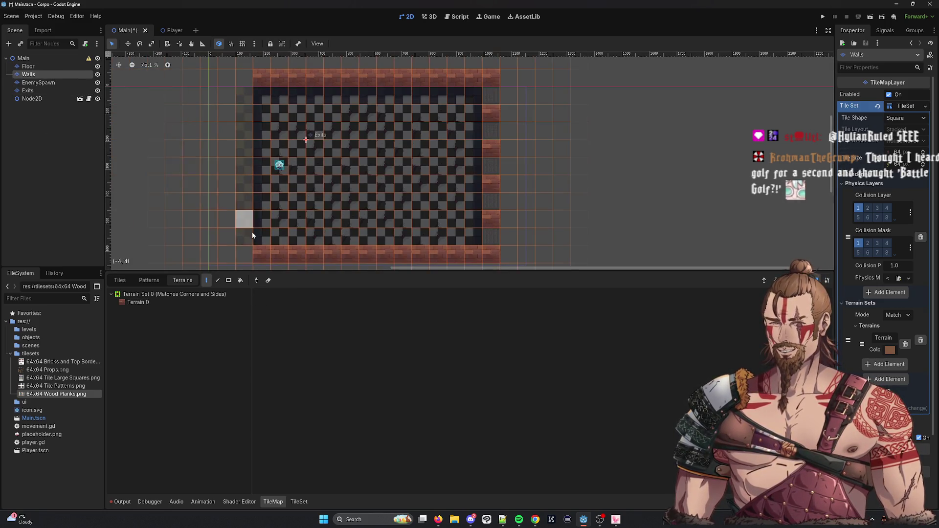
click(210, 303)
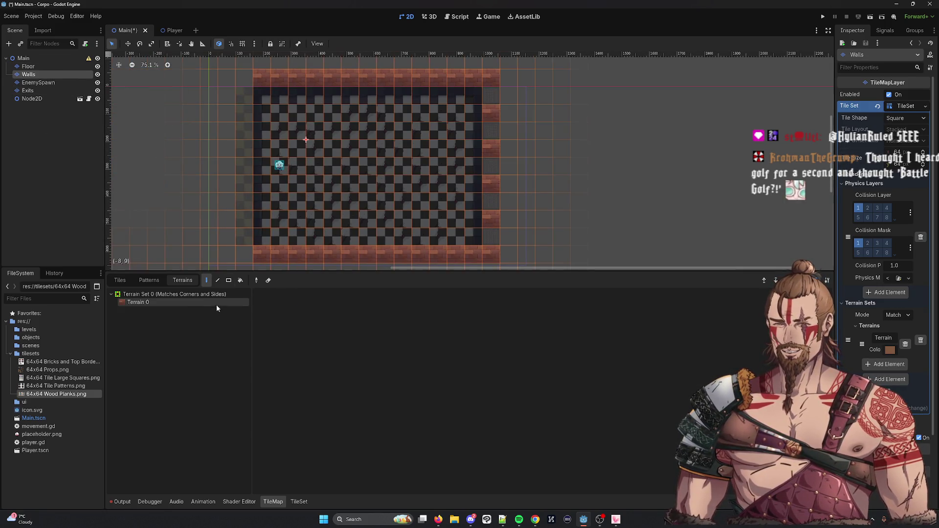
click(251, 255)
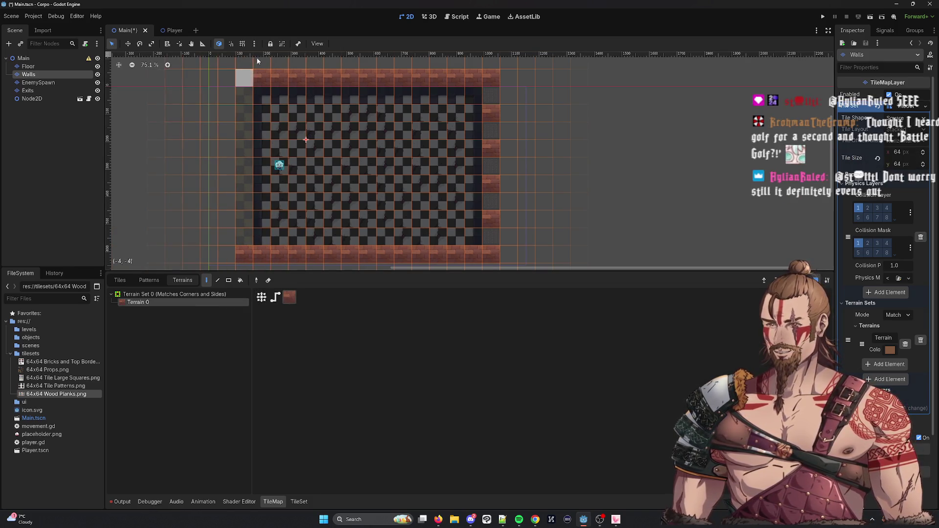
click(251, 77)
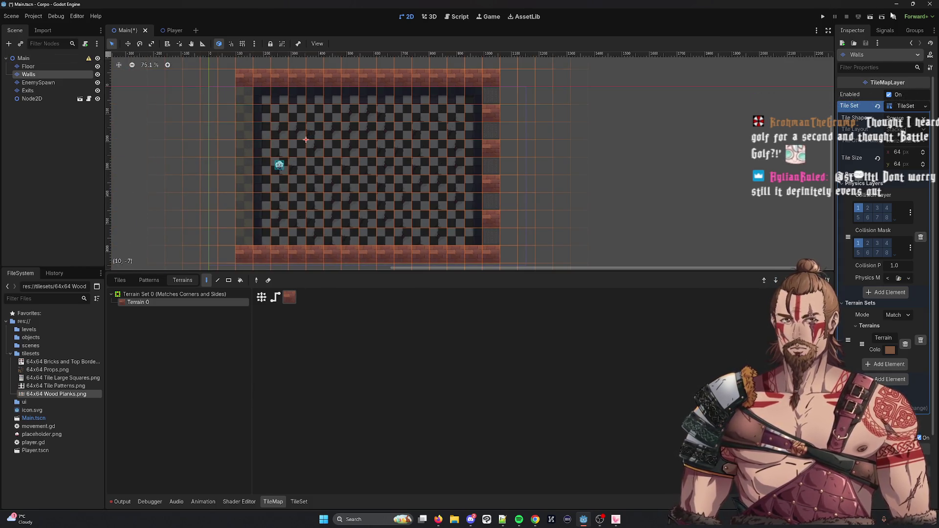
Run the level and walk the player along the left wall into the bottom-left corner.
click(823, 17)
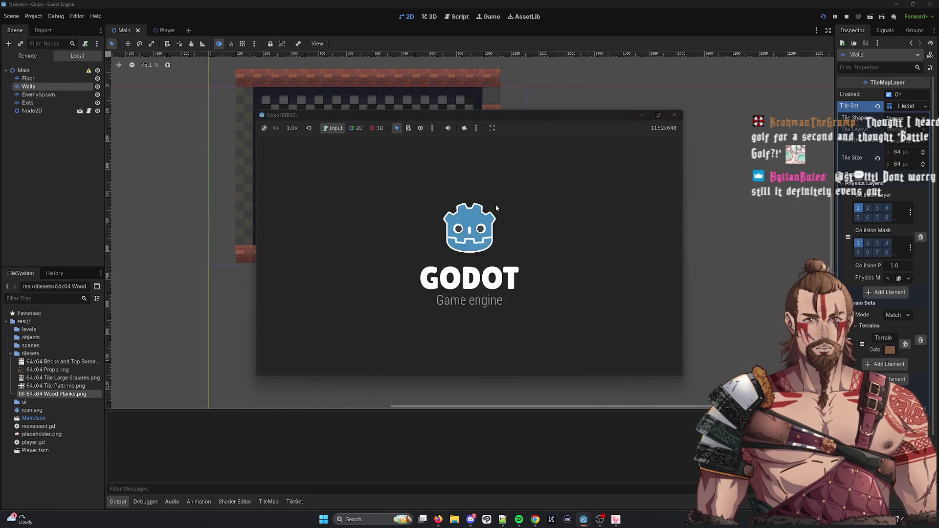
key(Right)
key(Left)
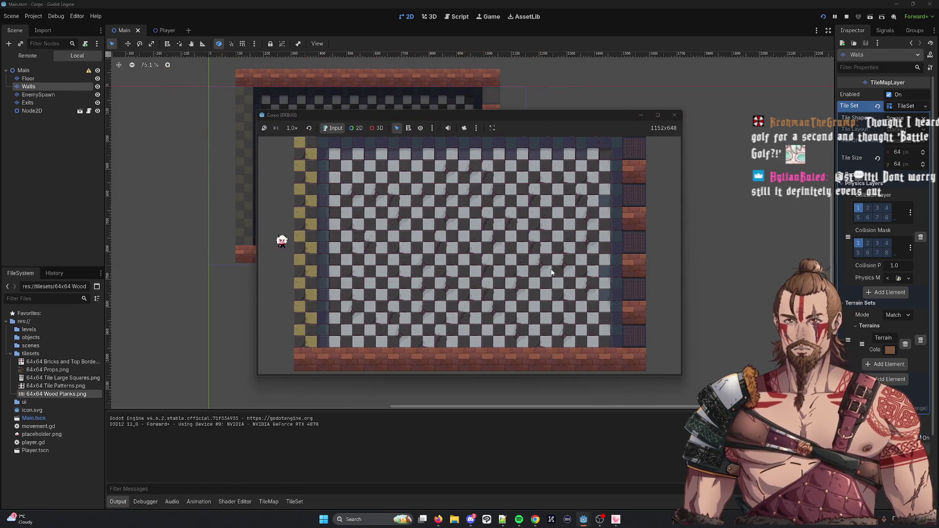
key(Up)
key(Up)
key(Right)
key(Left)
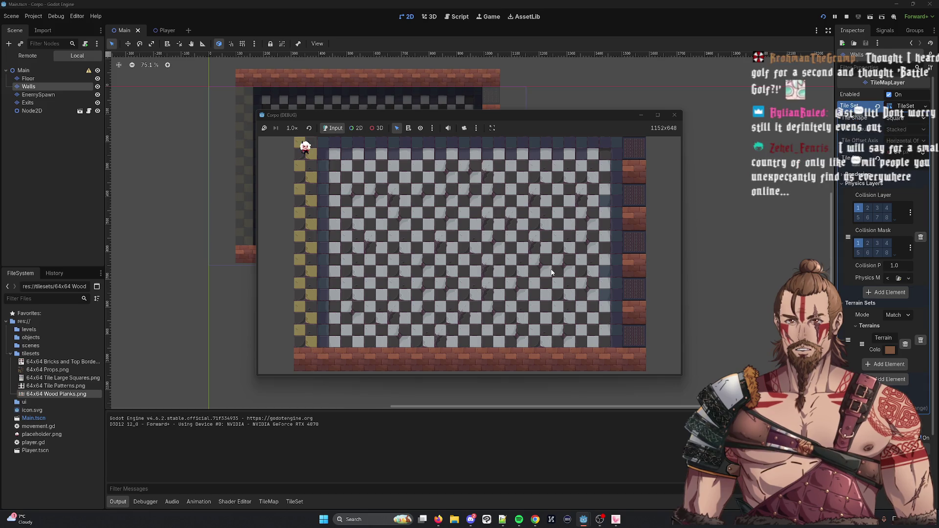
key(Down)
key(Down)
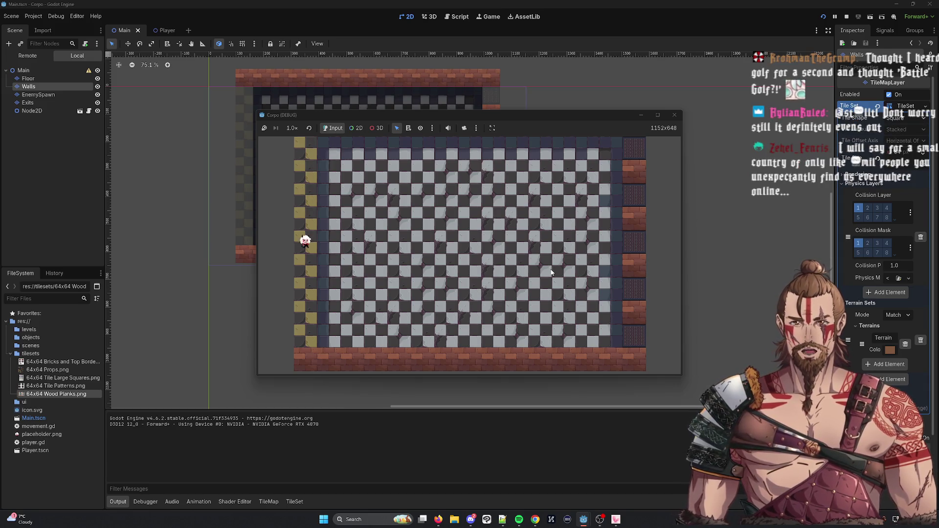
key(Down)
key(Right)
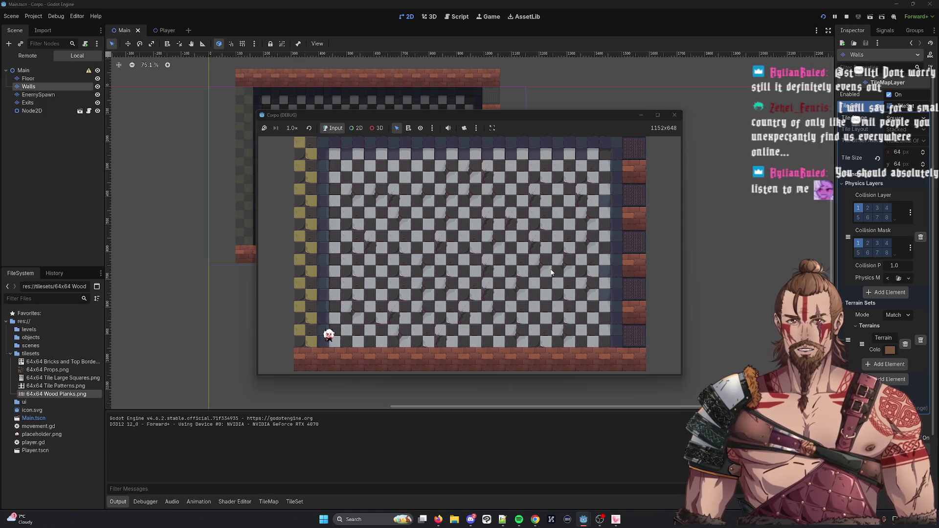
Try the embedded window sizing and in-game camera override options, then stop the game.
click(492, 128)
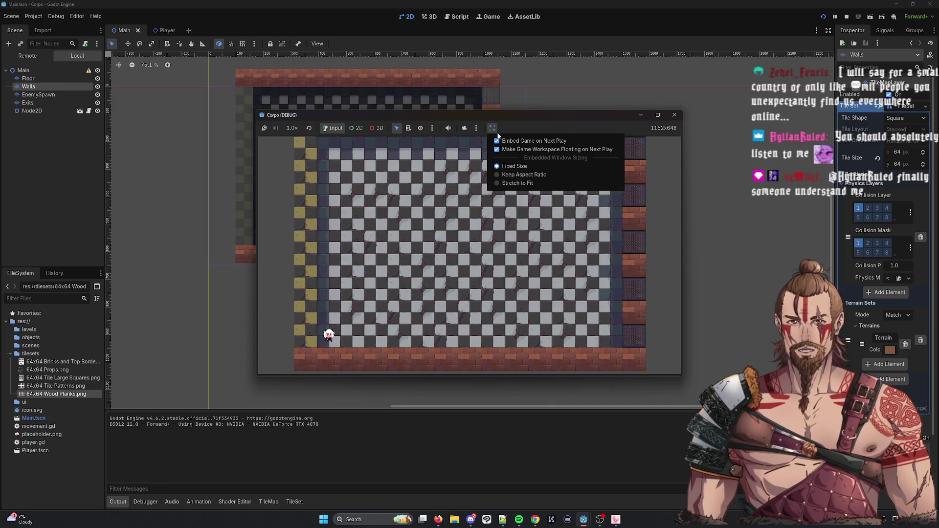
click(516, 122)
click(492, 128)
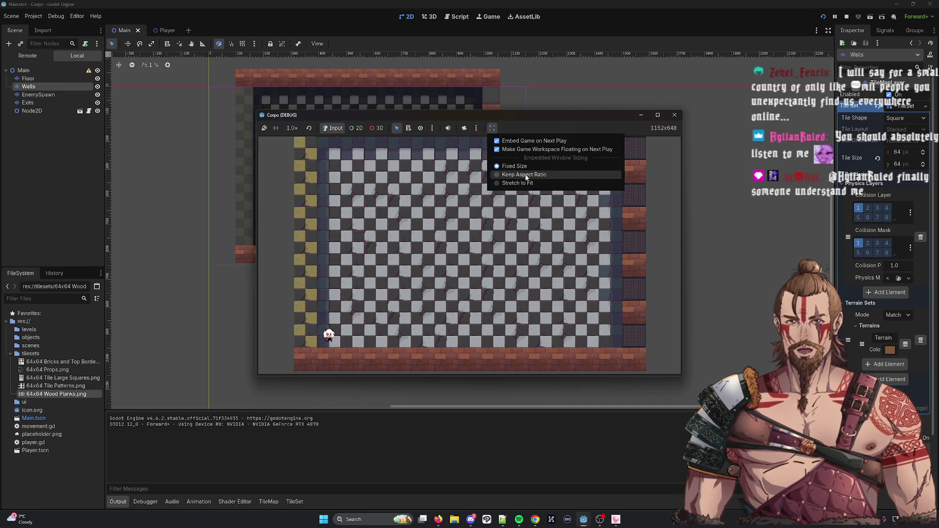
click(526, 184)
click(492, 128)
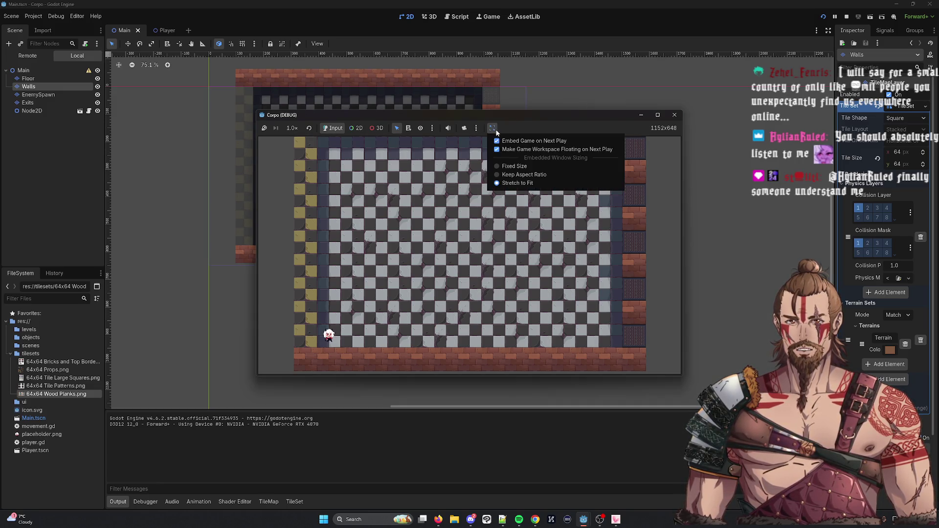
click(492, 131)
click(487, 128)
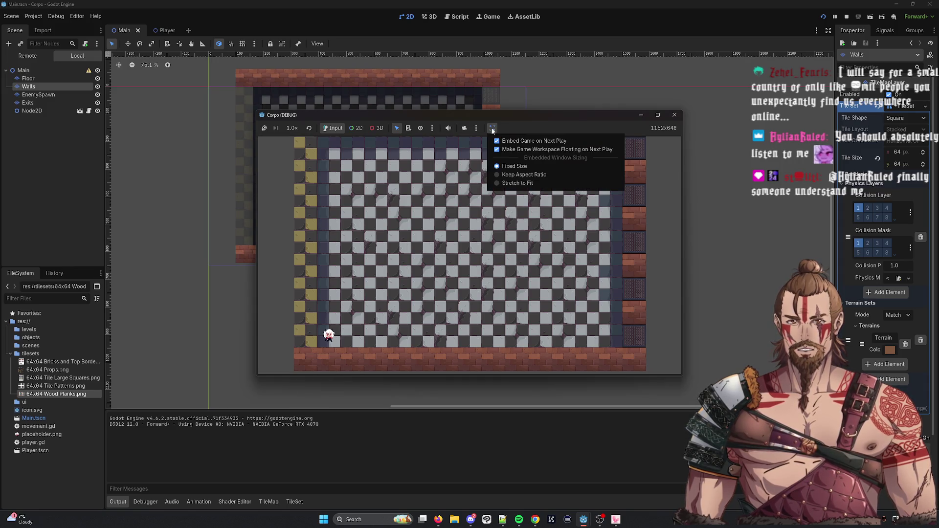
click(480, 127)
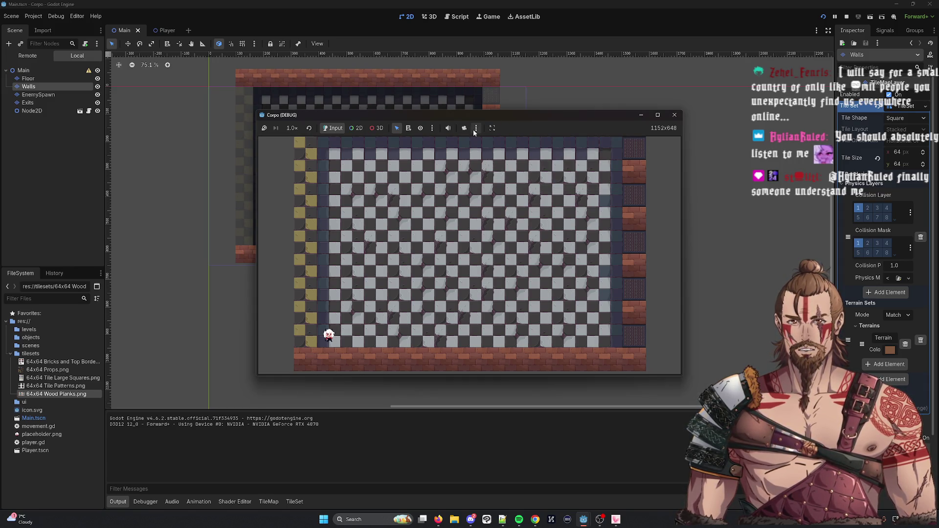
click(474, 129)
click(475, 131)
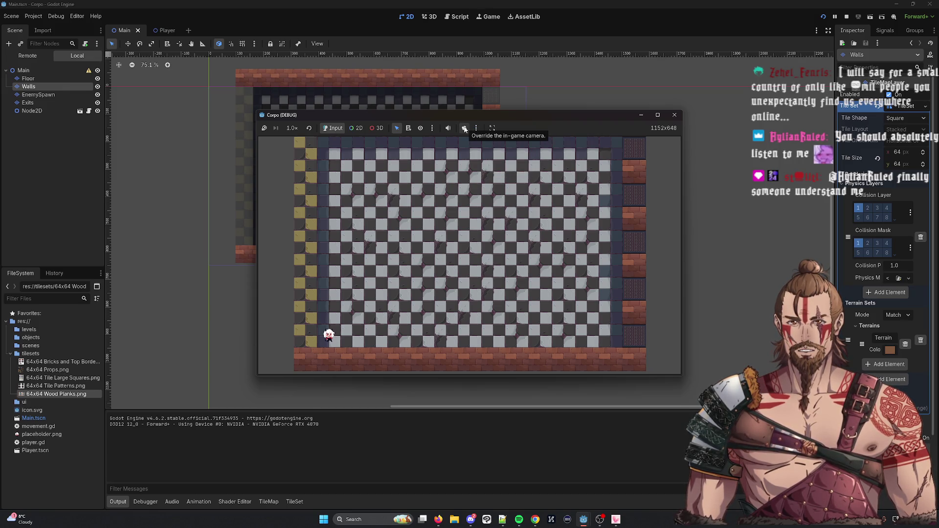
click(464, 128)
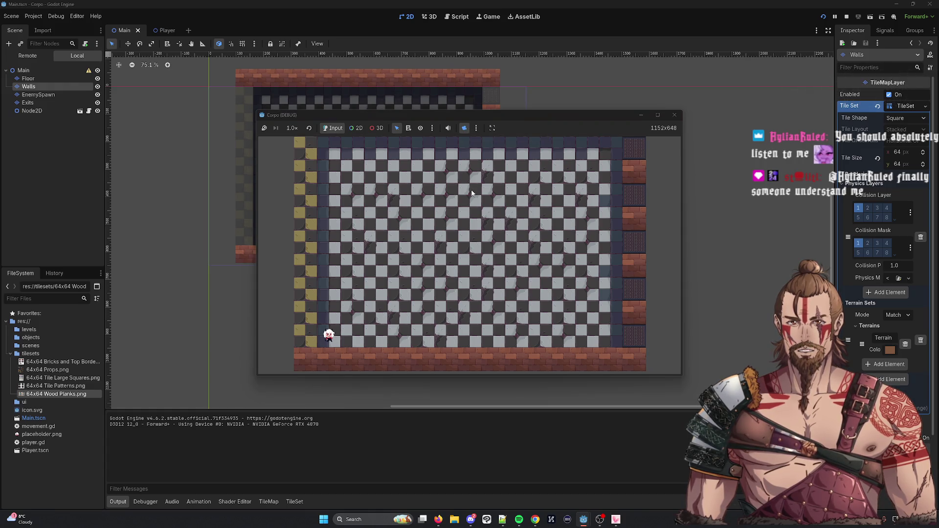
click(468, 131)
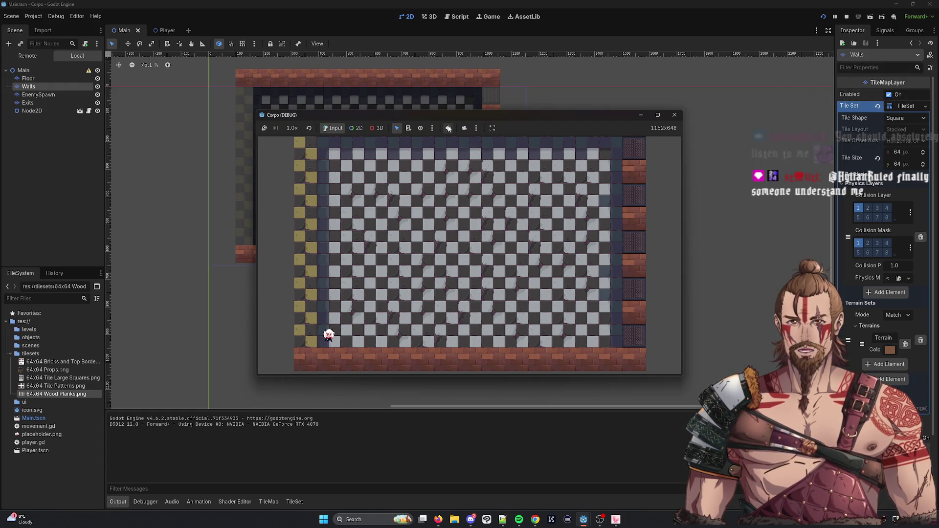
click(477, 128)
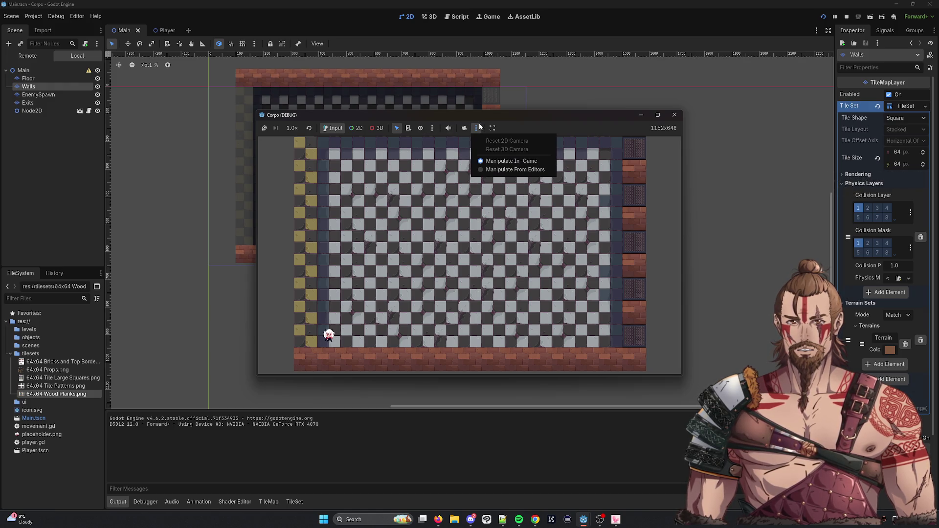
click(477, 127)
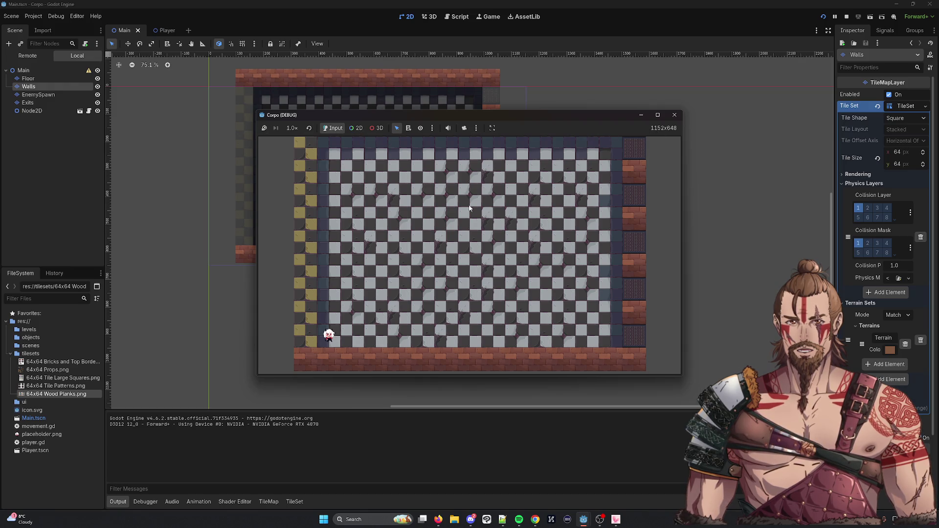
click(675, 115)
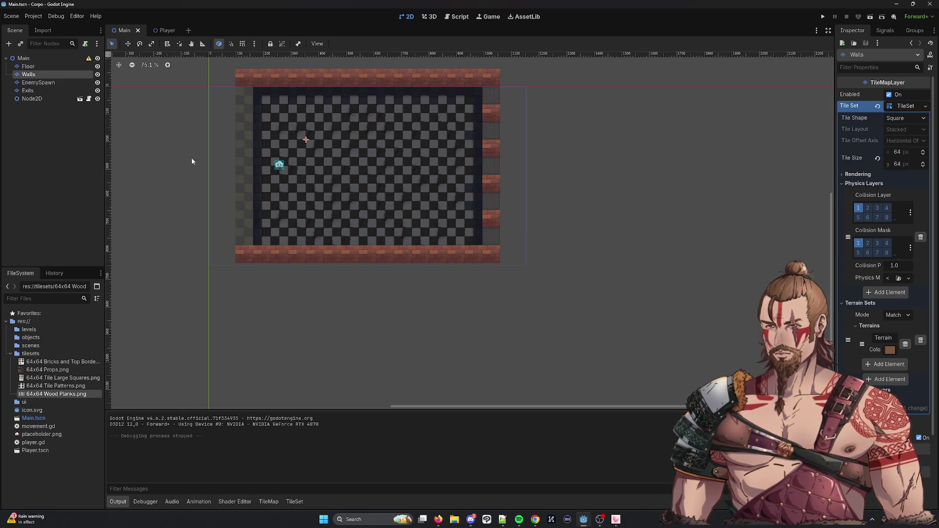
Select the EnemySpawn tile layer so its Terrain Set 0 painting panel appears.
drag(202, 166, 236, 191)
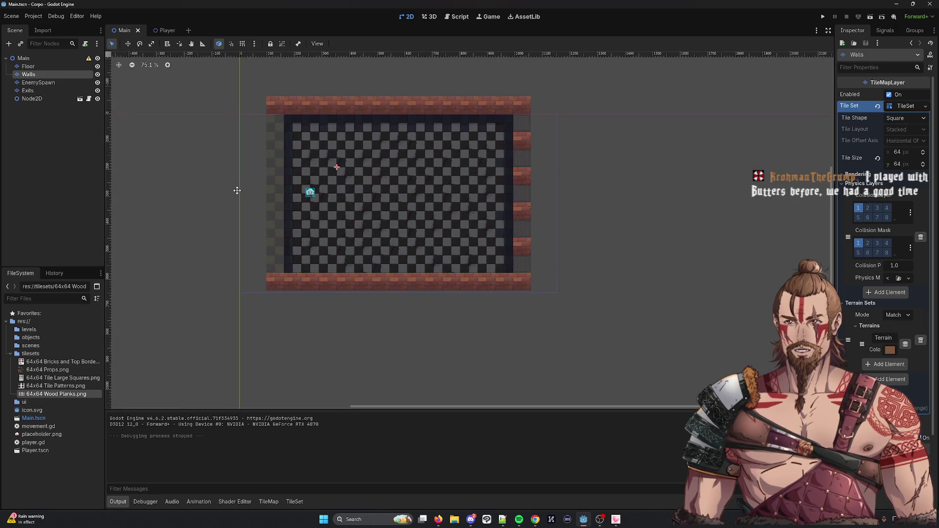
click(38, 83)
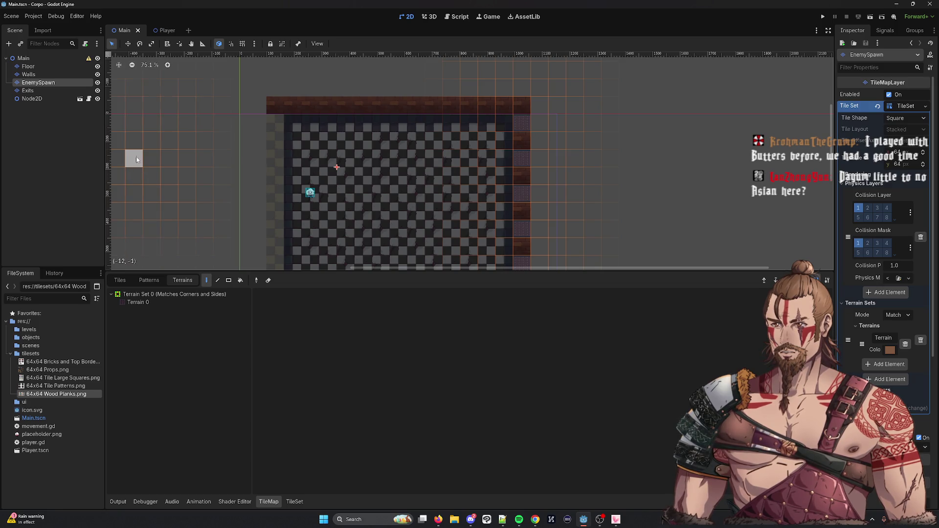
mouse_move(168, 157)
mouse_down()
mouse_move(125, 125)
mouse_move(110, 137)
mouse_up()
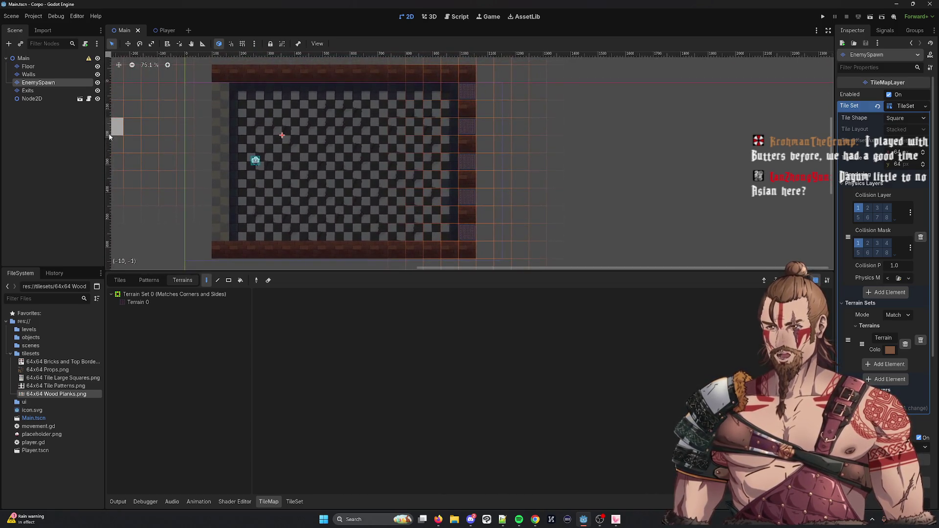
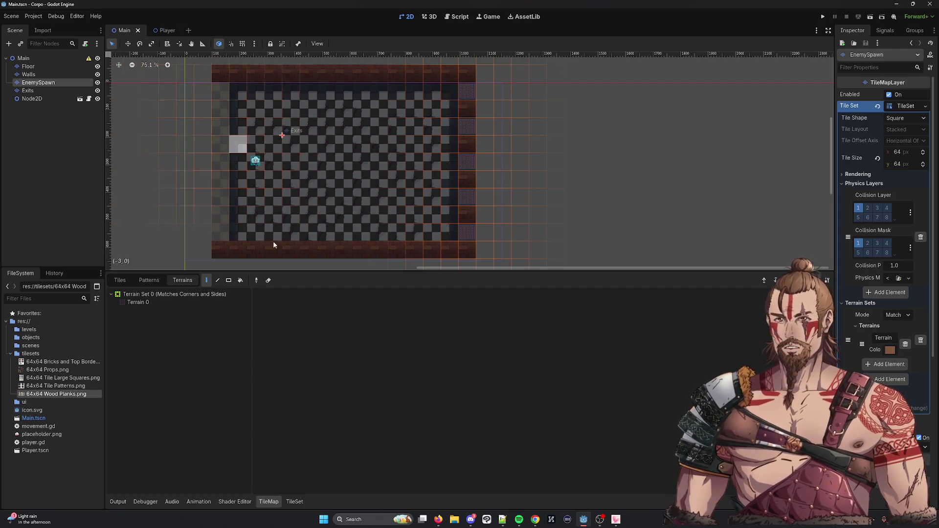
Select the Walls TileMapLayer and open its TileSet editor in atlas Setup mode.
drag(145, 157, 196, 157)
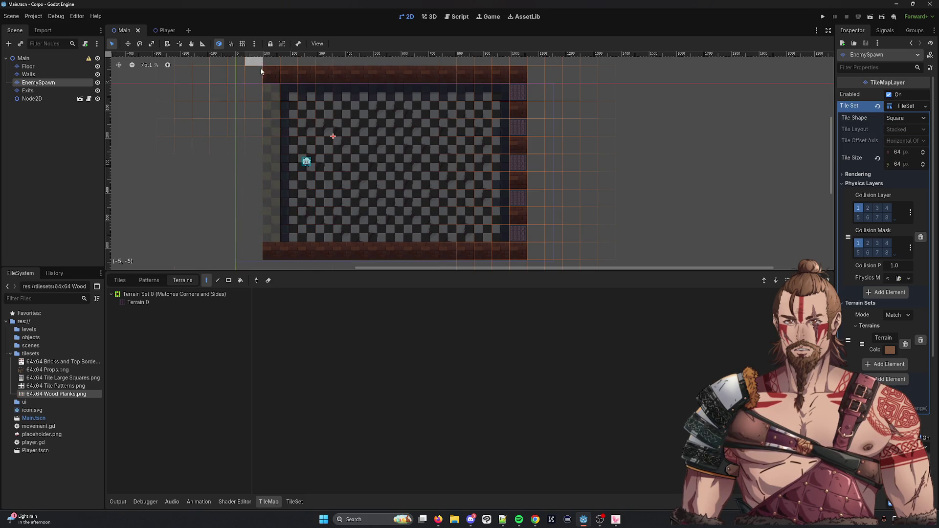
click(54, 75)
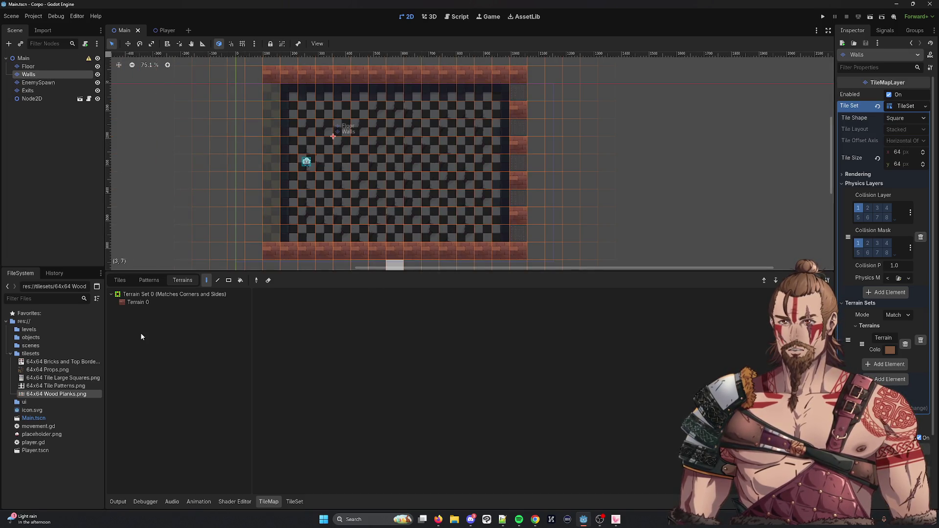
click(155, 303)
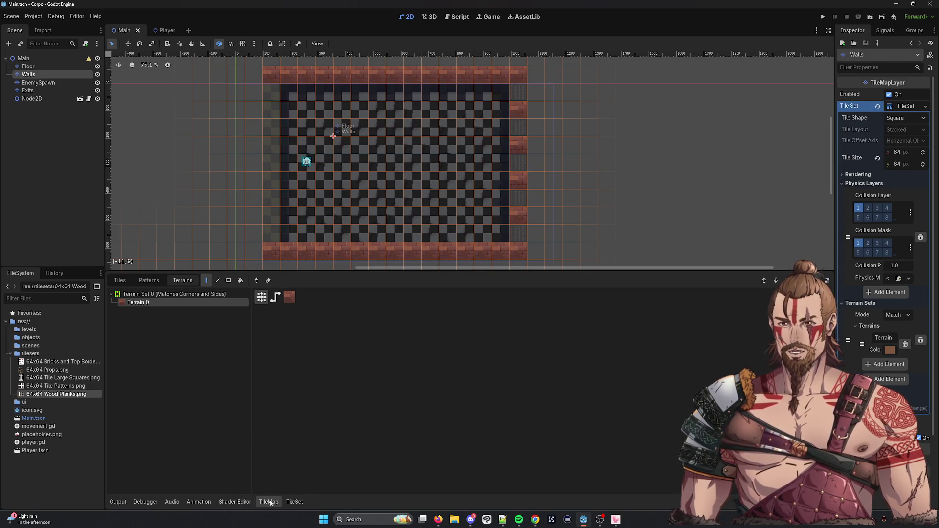
click(294, 501)
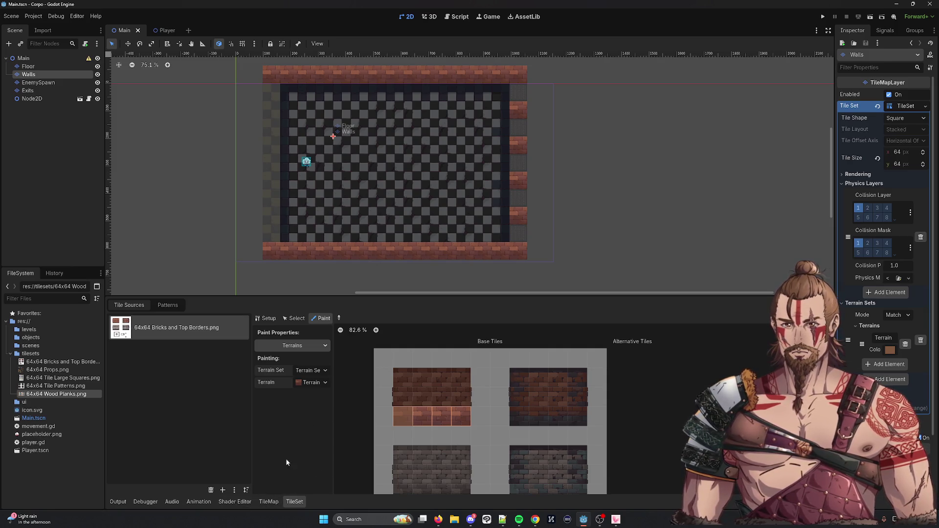
click(265, 318)
Create three tiles in the empty column beside the bricks and paint Terrain 0 on the top one.
drag(482, 377, 481, 417)
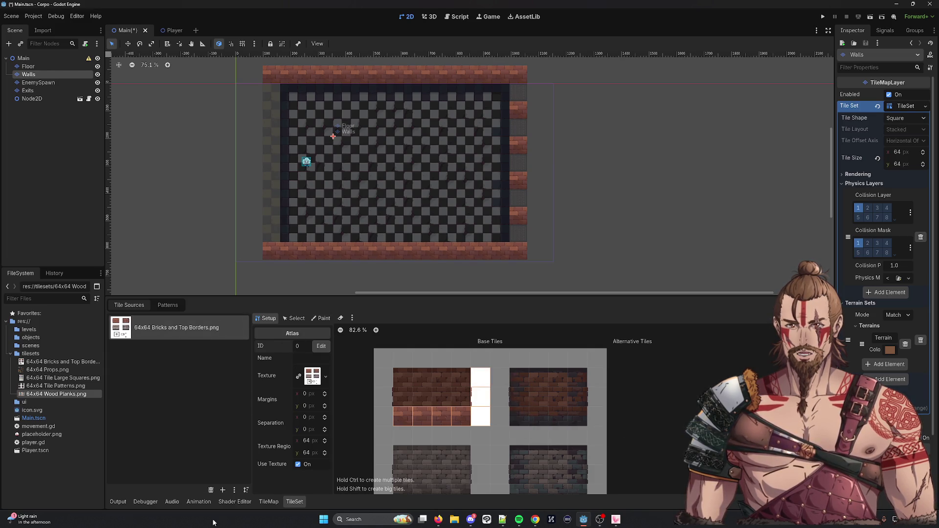
click(311, 318)
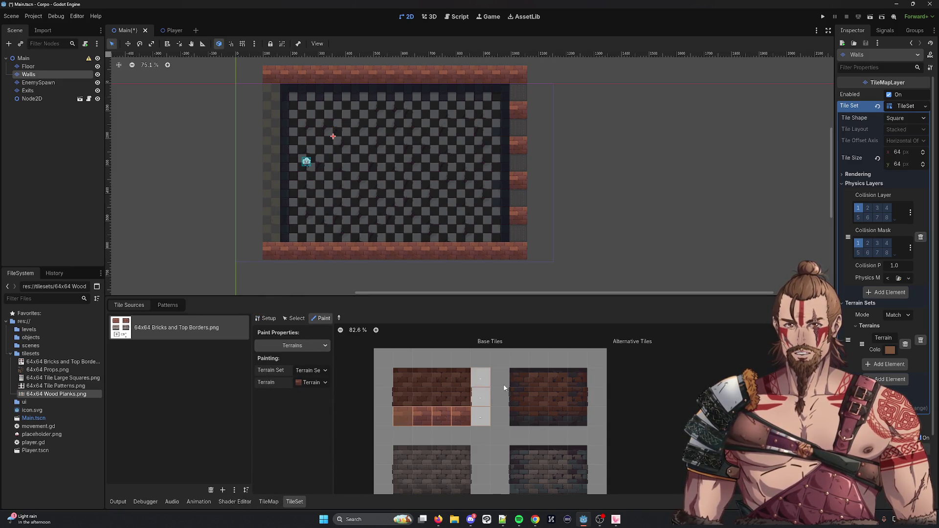
click(307, 321)
click(320, 318)
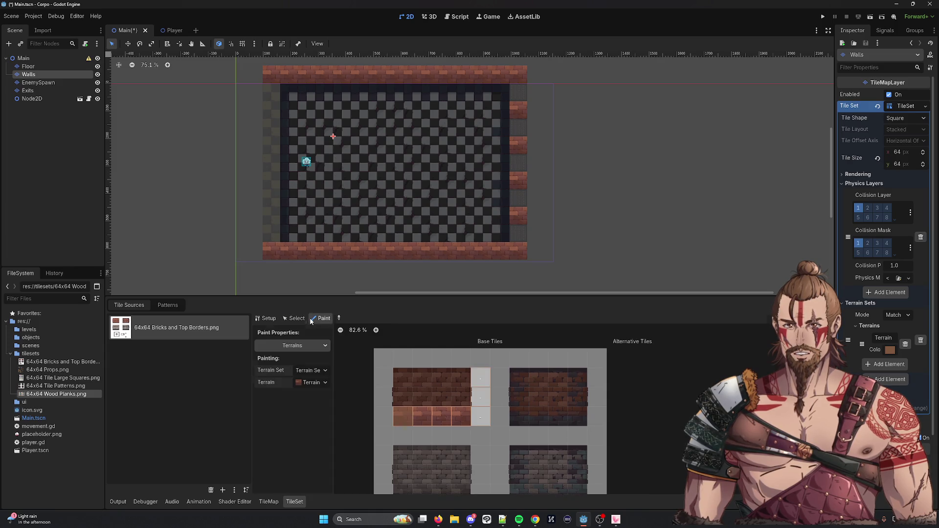
click(294, 346)
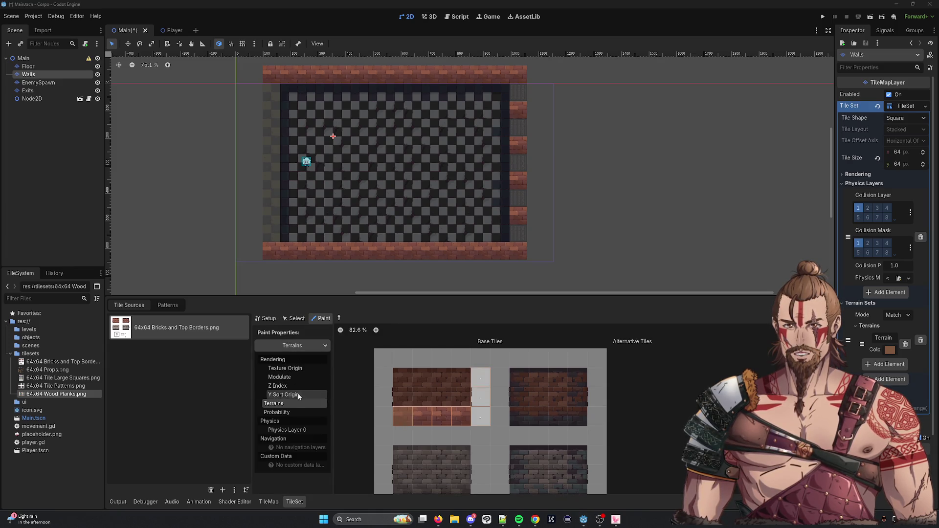
click(287, 429)
click(303, 346)
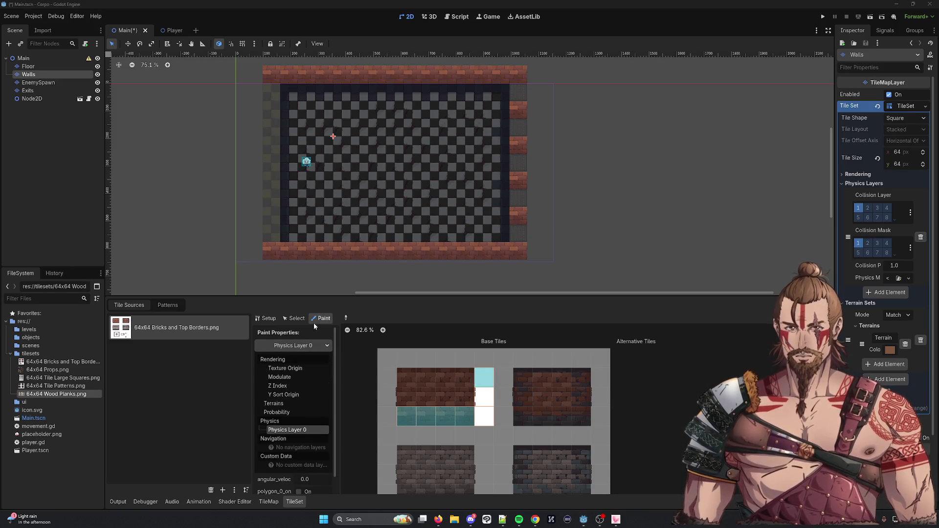
click(273, 404)
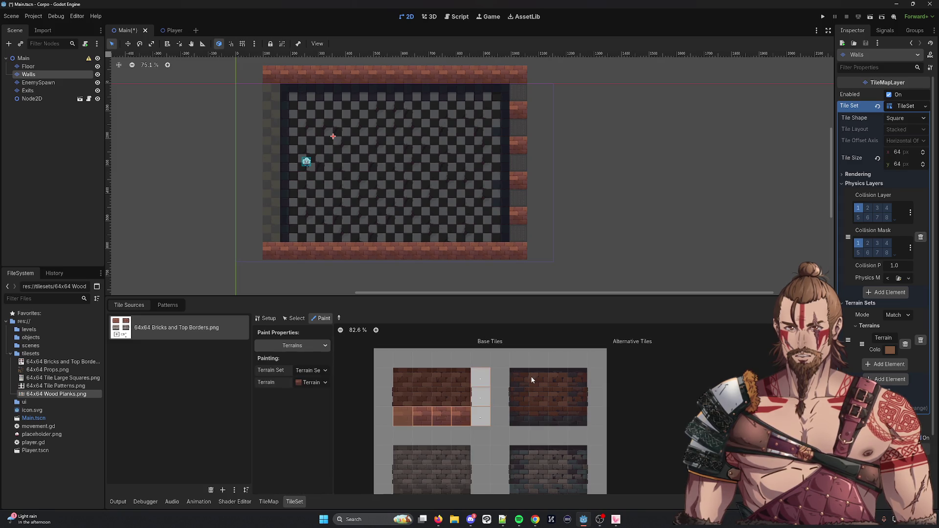
click(477, 385)
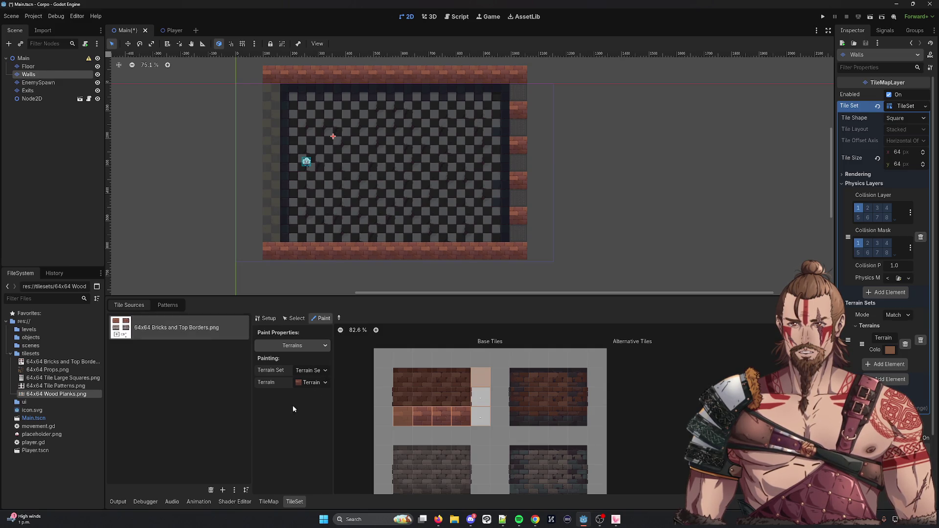
Check the TileMap terrain painter, then set the TileSet paint property to Physics Layer 0.
click(268, 501)
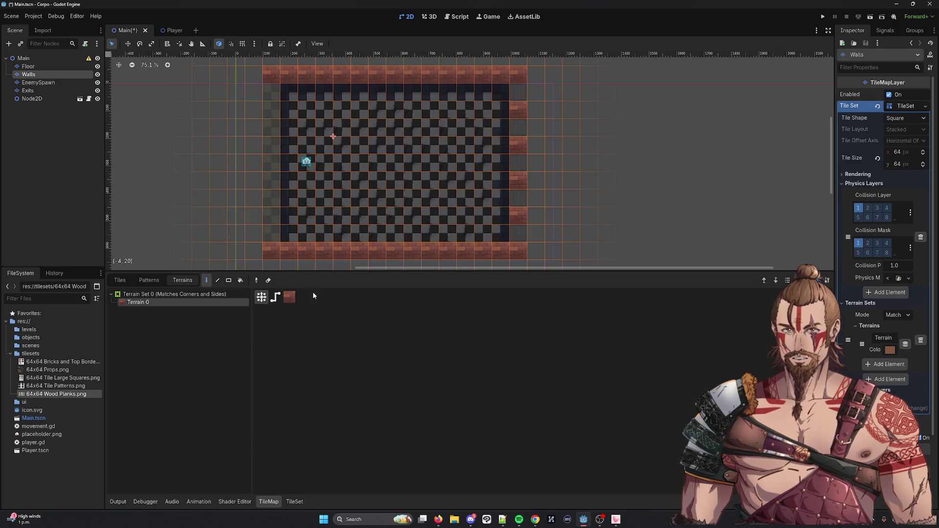
click(294, 501)
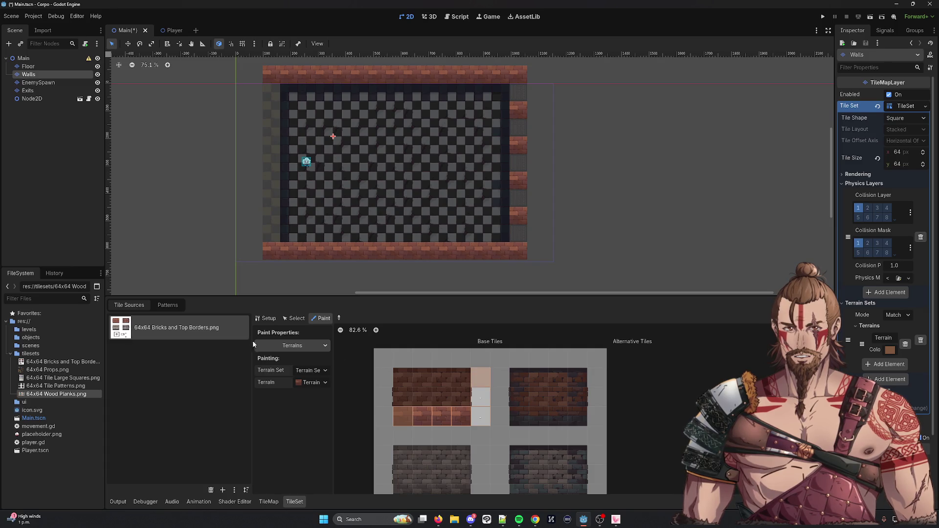
click(296, 346)
click(287, 429)
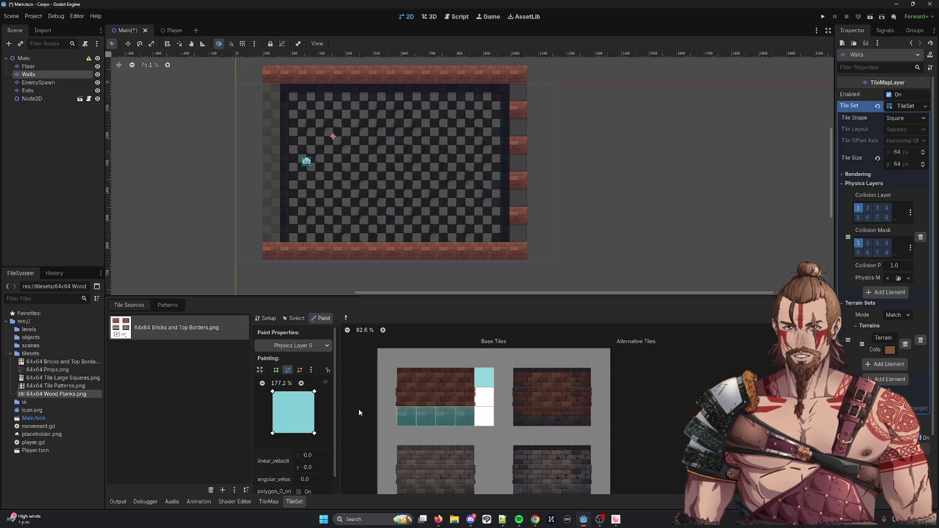
click(288, 318)
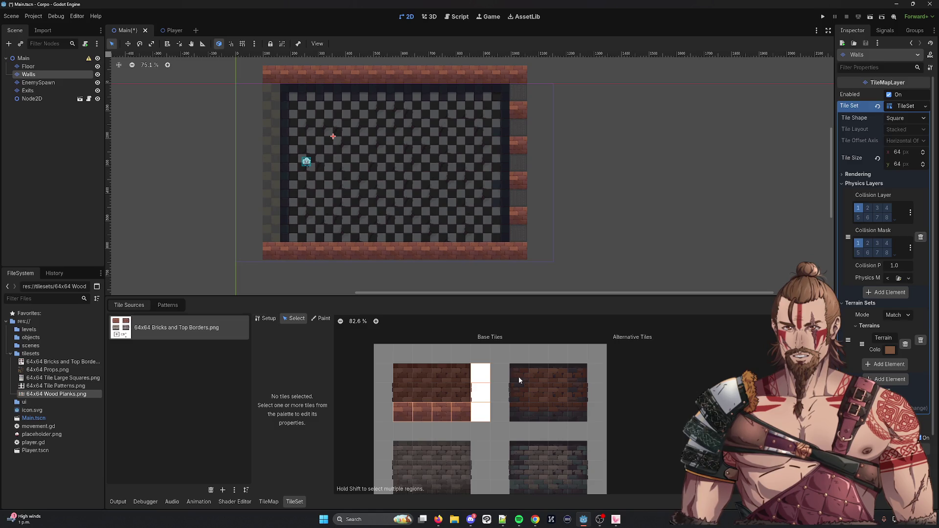
Delete the middle and lowest new white tiles from the Walls atlas.
click(480, 377)
click(267, 319)
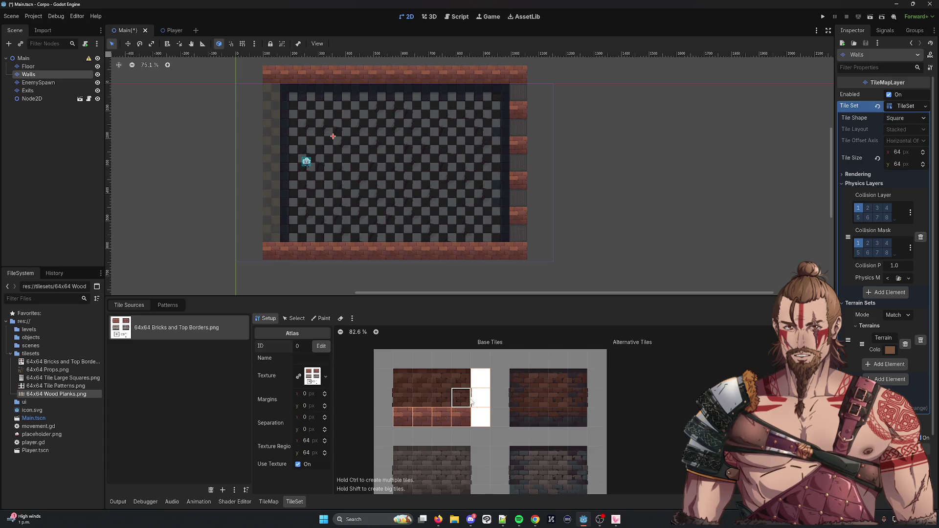
right_click(481, 405)
click(493, 412)
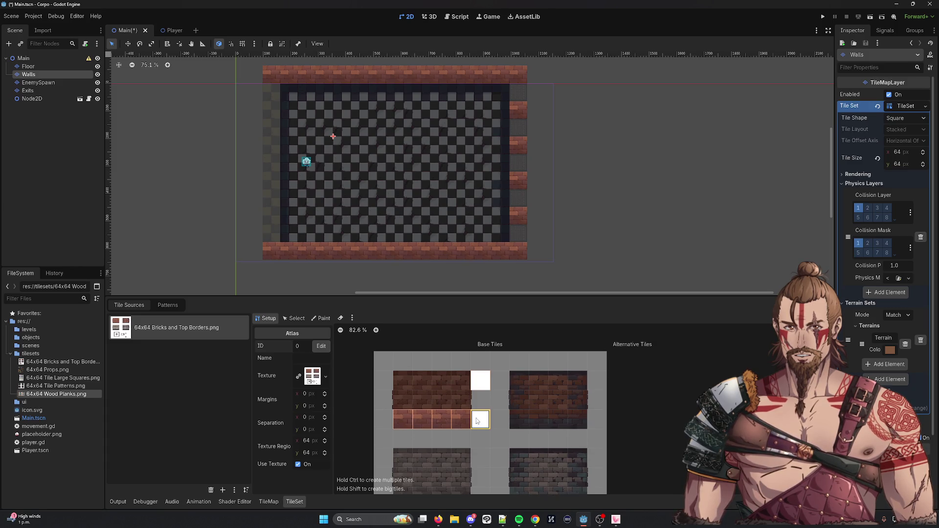
right_click(484, 424)
click(499, 428)
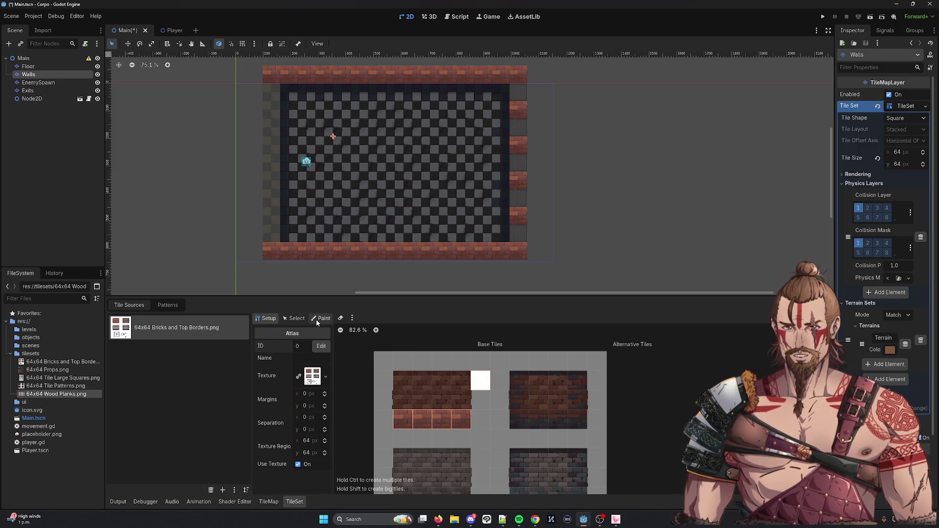
Pick Terrain 0 and paint it onto the remaining new white tile.
click(266, 502)
click(137, 302)
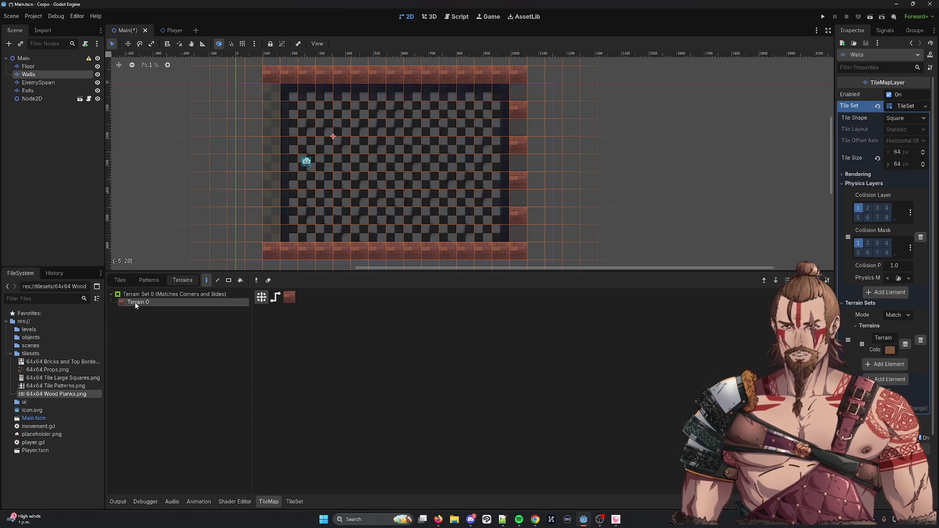
click(295, 502)
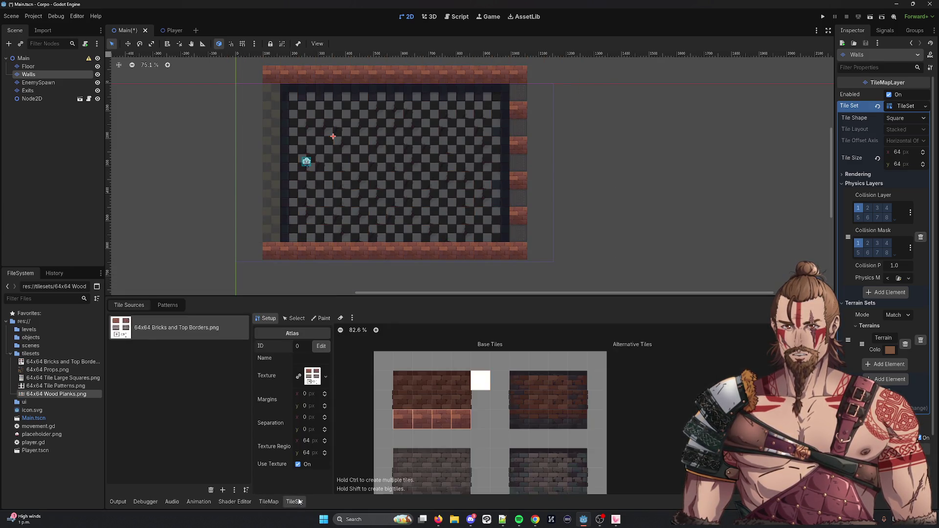
click(319, 320)
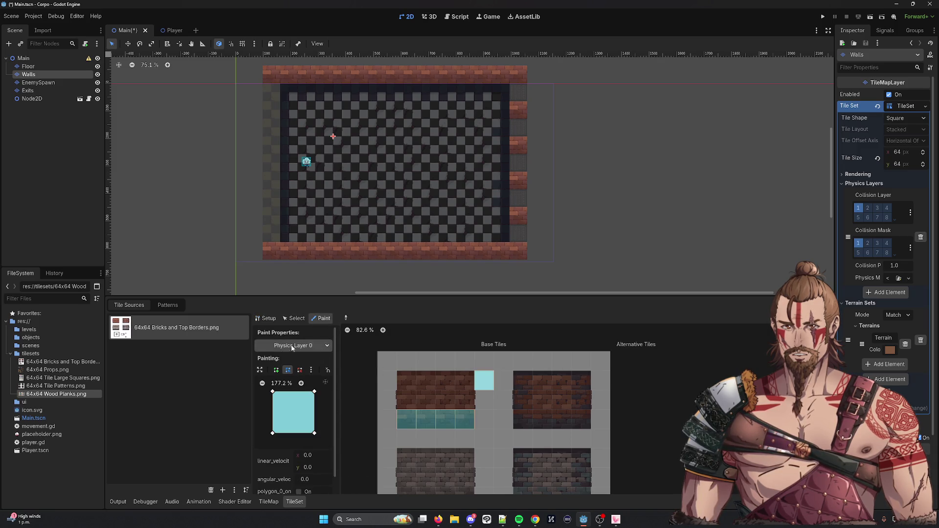
click(324, 345)
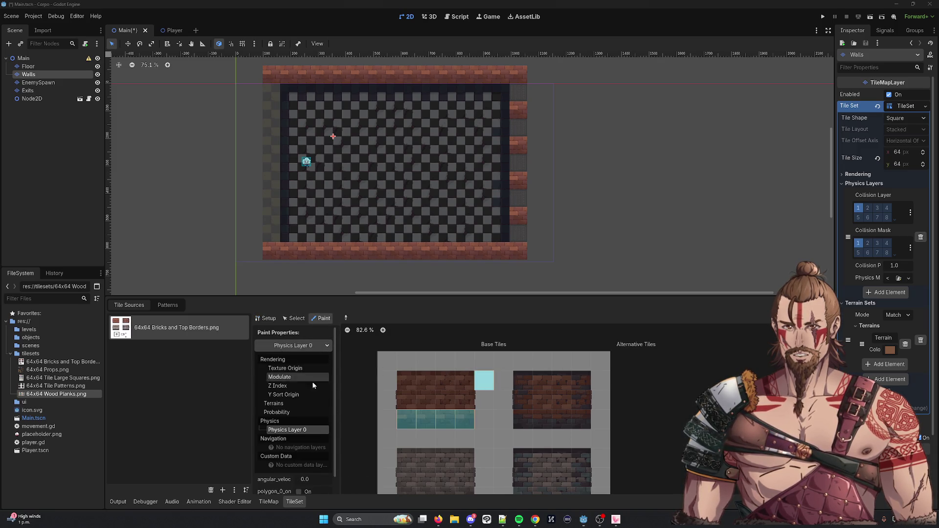
click(285, 402)
click(477, 375)
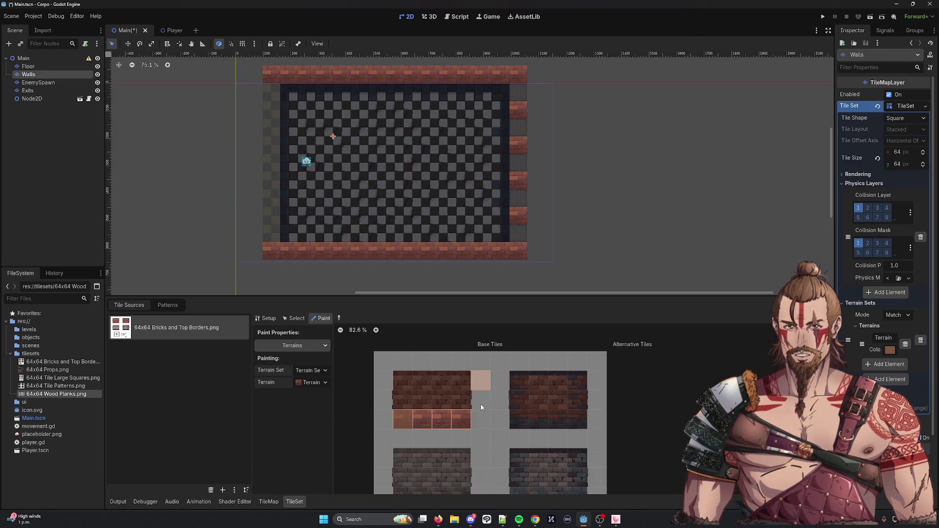
click(267, 502)
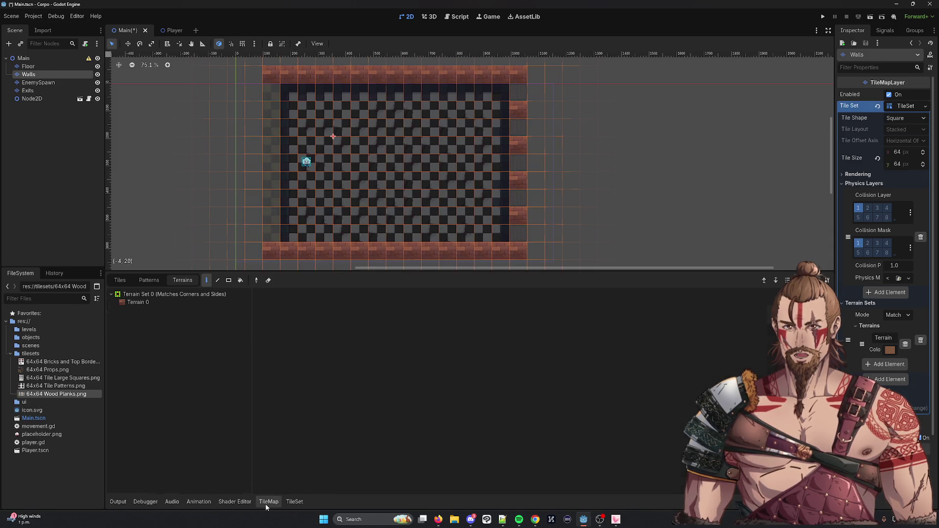
Select Terrain 0, then inspect the Probability and Physics Layer 0 paint properties on the brick tiles.
click(156, 303)
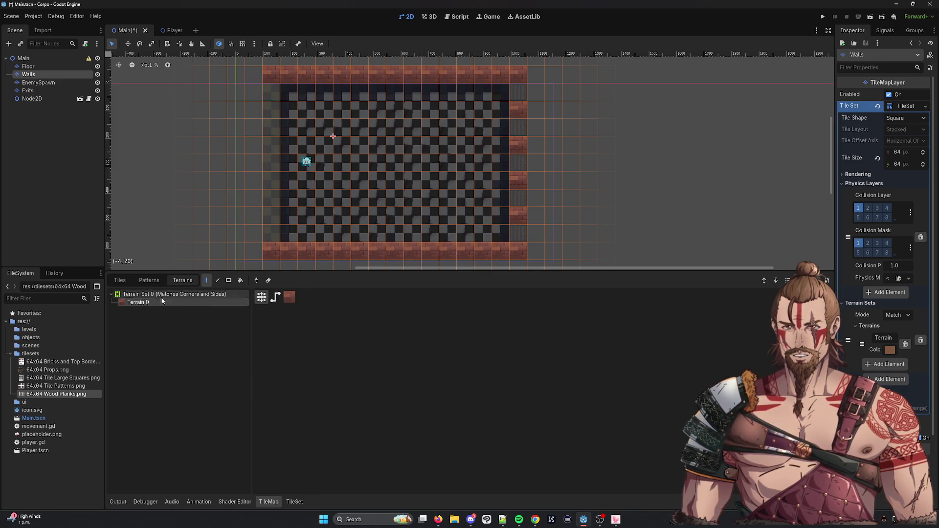
click(111, 294)
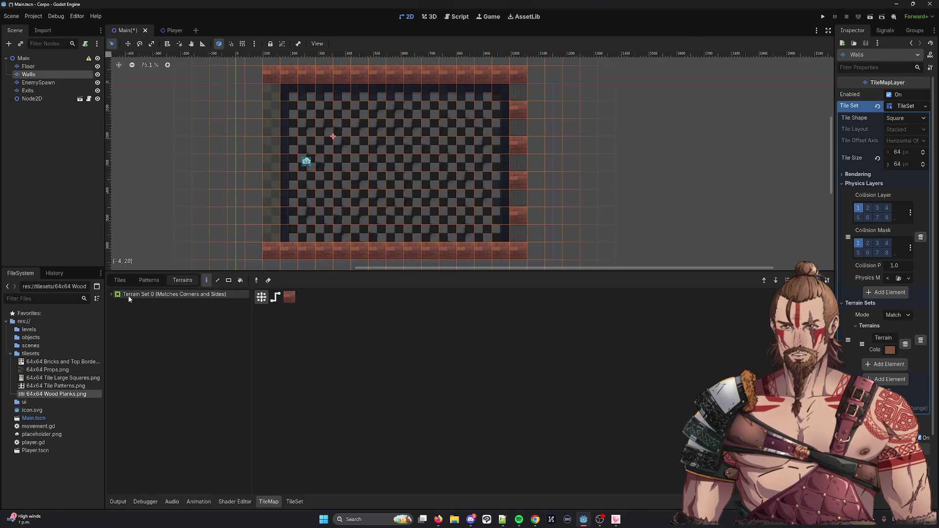
click(111, 294)
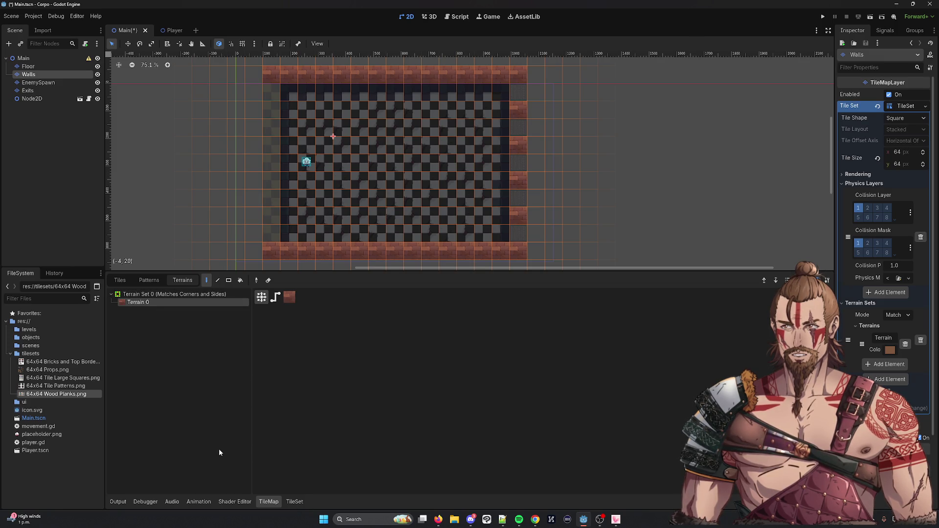
click(295, 501)
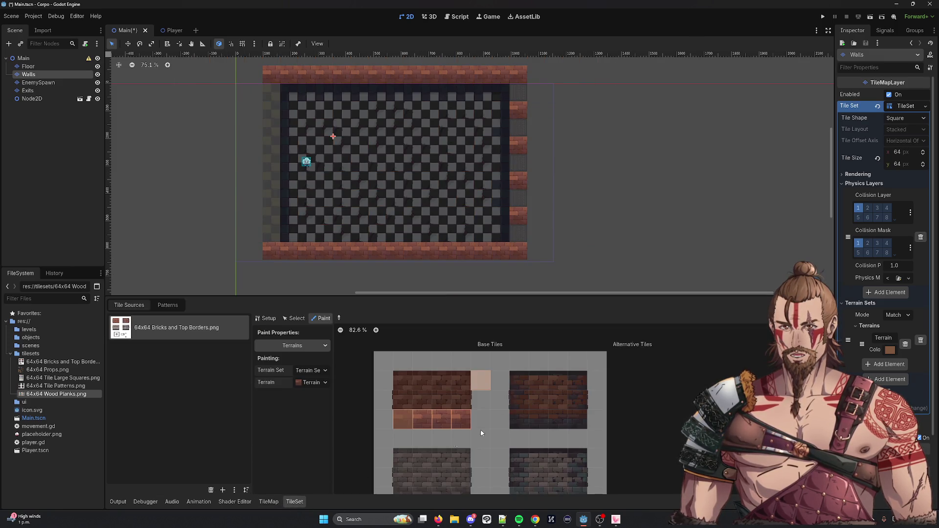
click(325, 346)
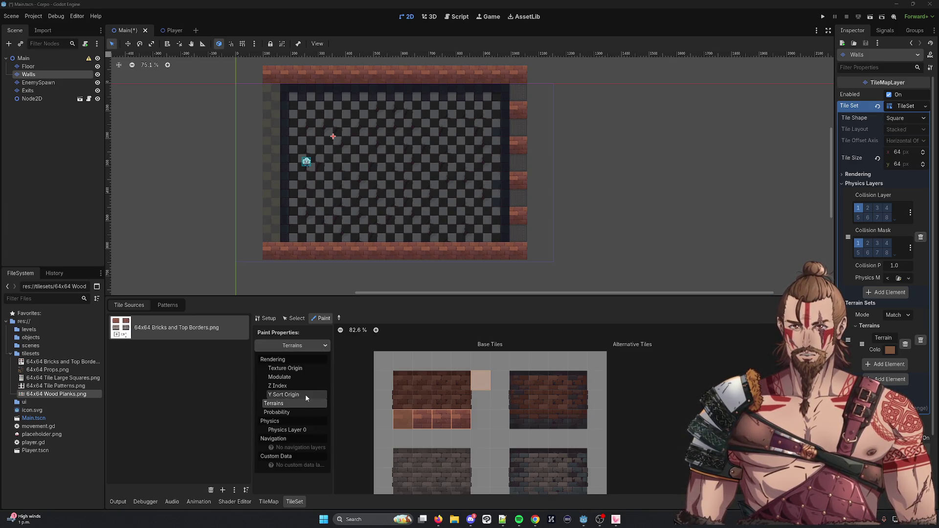
click(302, 414)
click(303, 346)
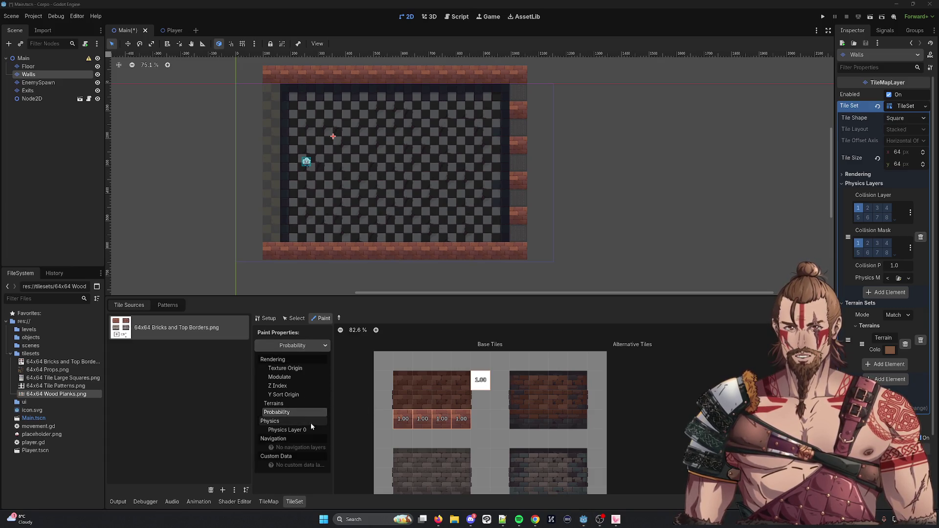
click(287, 430)
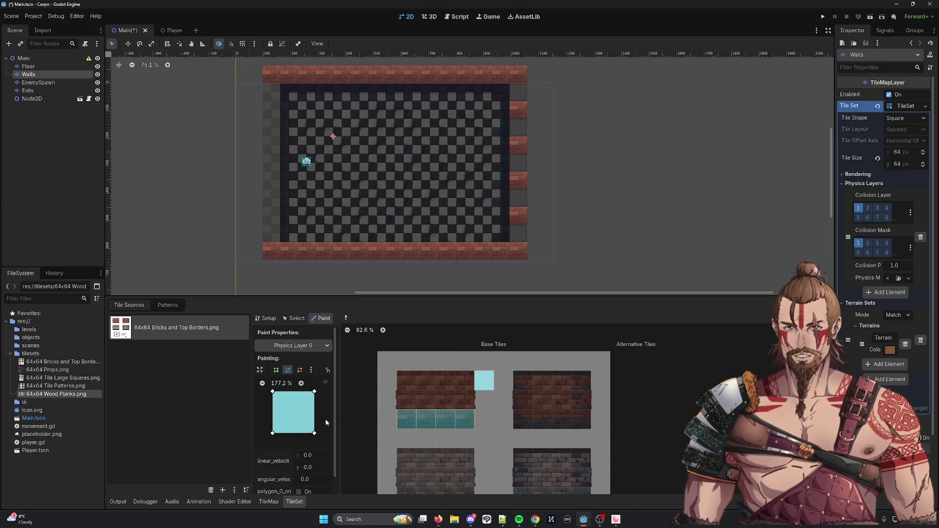
right_click(432, 425)
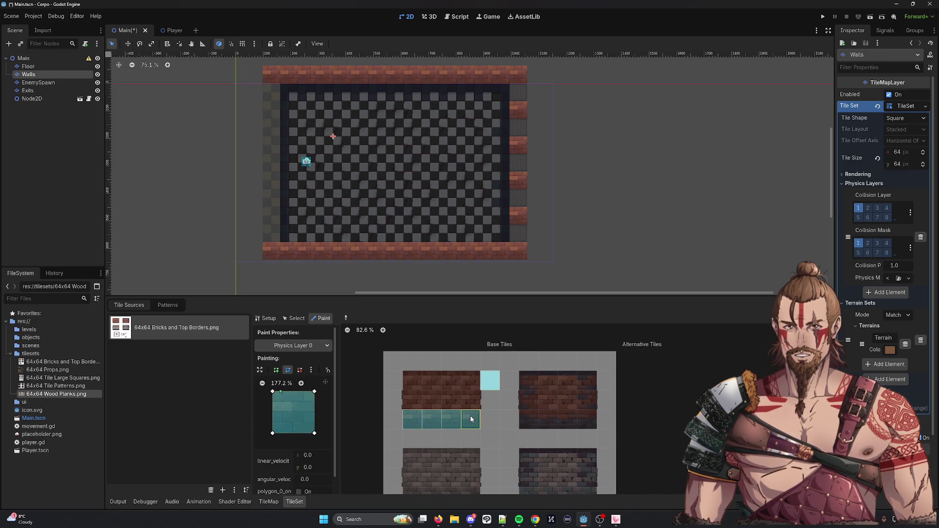
Delete the unwanted small brick tile in the atlas Setup view.
click(299, 319)
click(268, 323)
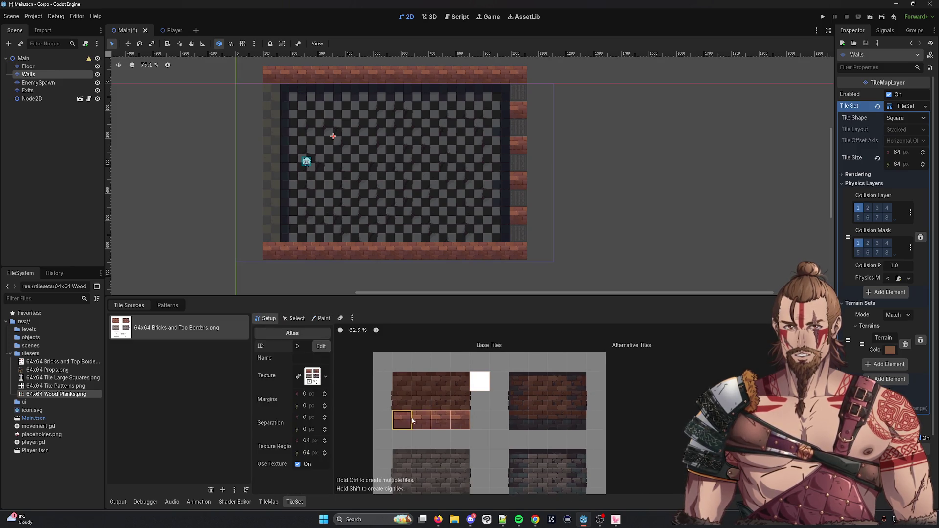
right_click(424, 426)
right_click(433, 417)
click(442, 423)
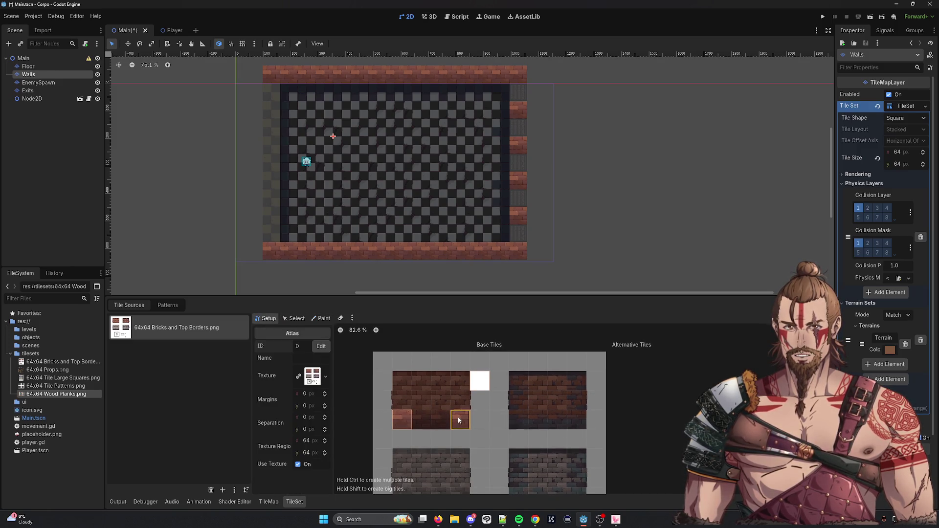
Set the Terrains paint property to Terrain 0, then switch painting back to Physics Layer 0.
click(322, 319)
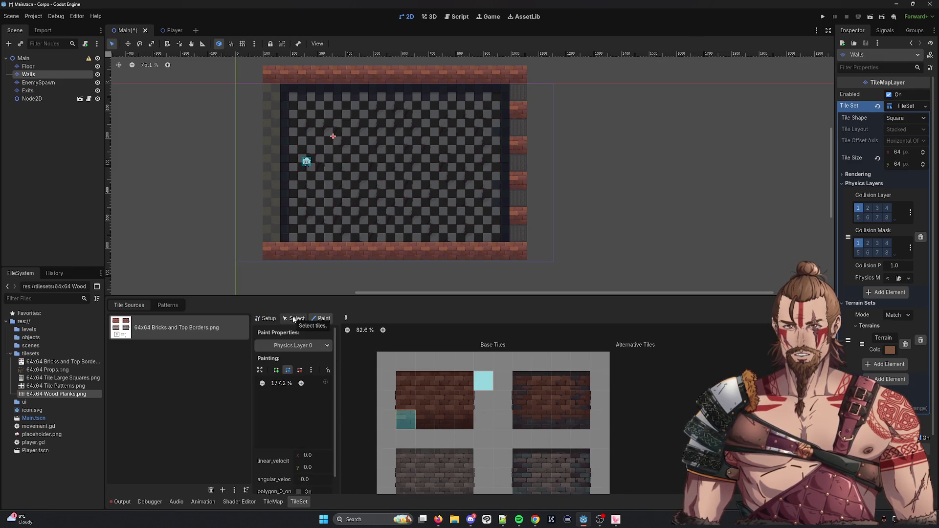
click(308, 346)
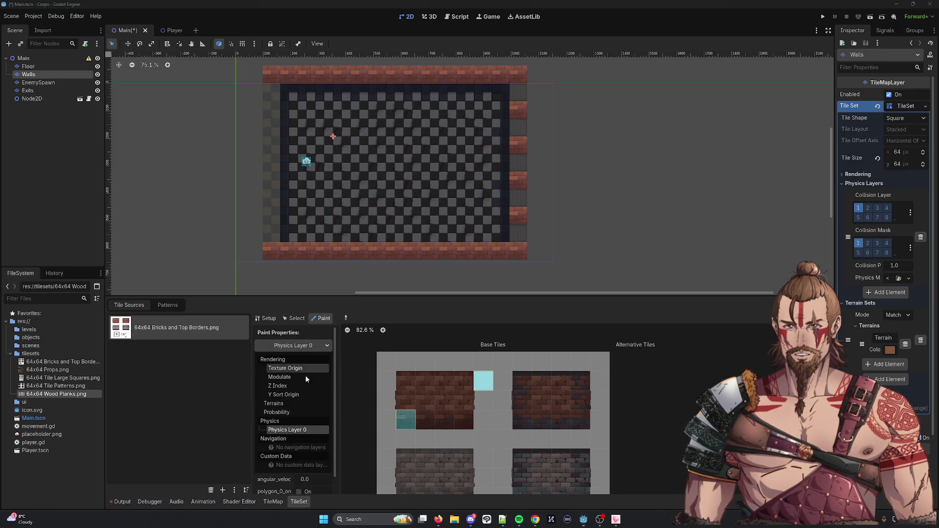
click(287, 403)
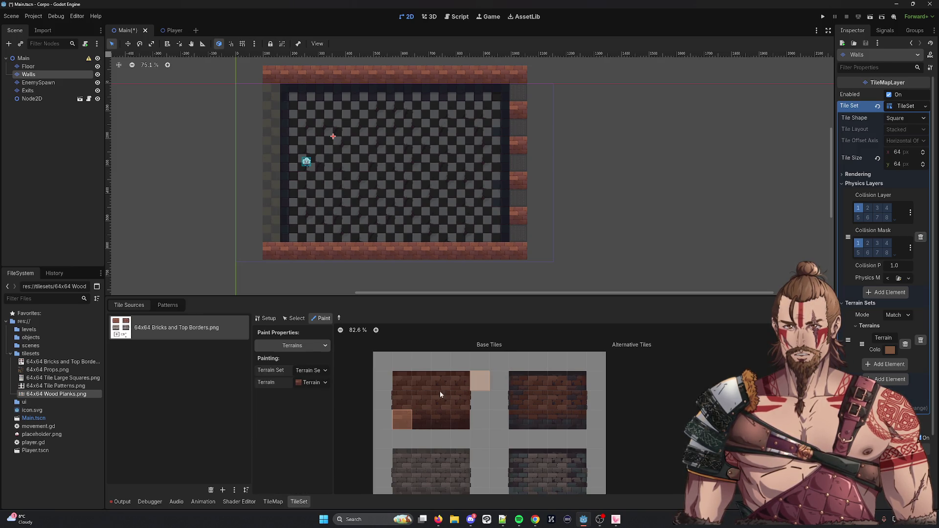
click(311, 383)
click(317, 403)
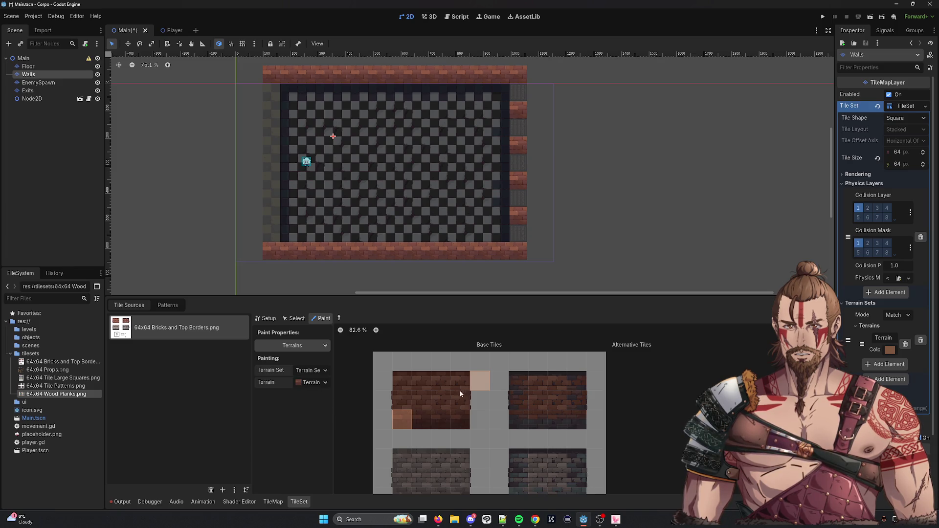
click(265, 317)
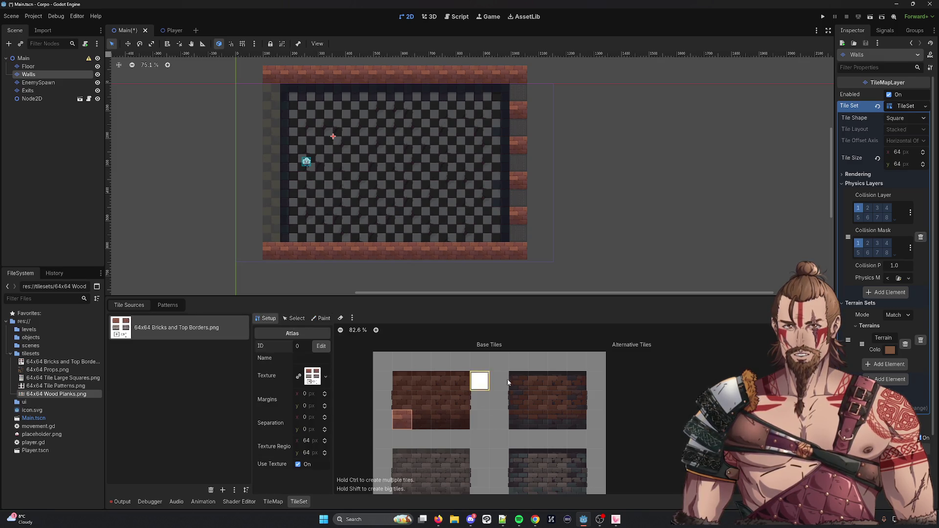
click(321, 318)
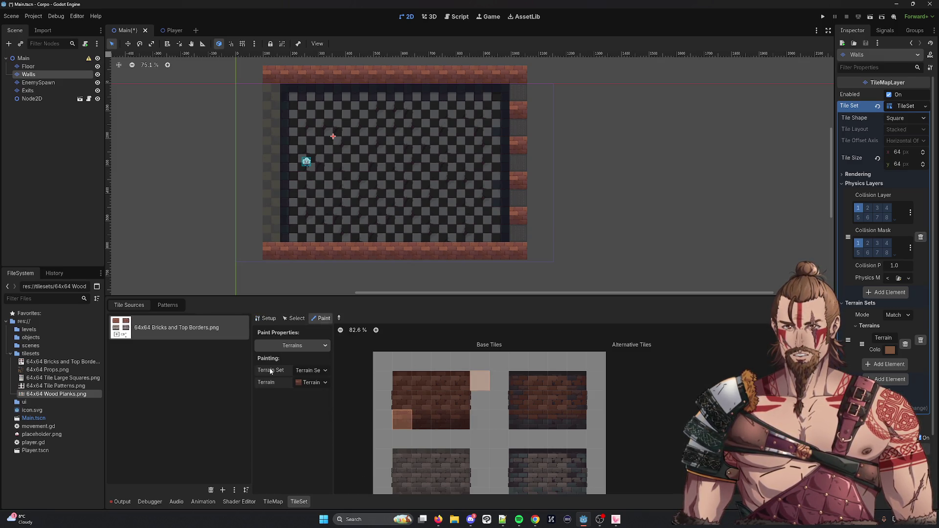
click(292, 345)
click(284, 429)
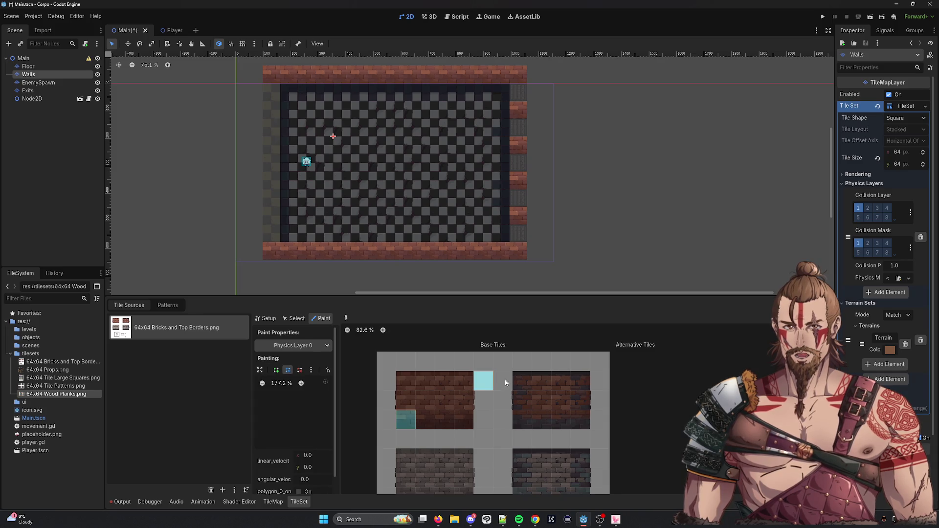
click(273, 501)
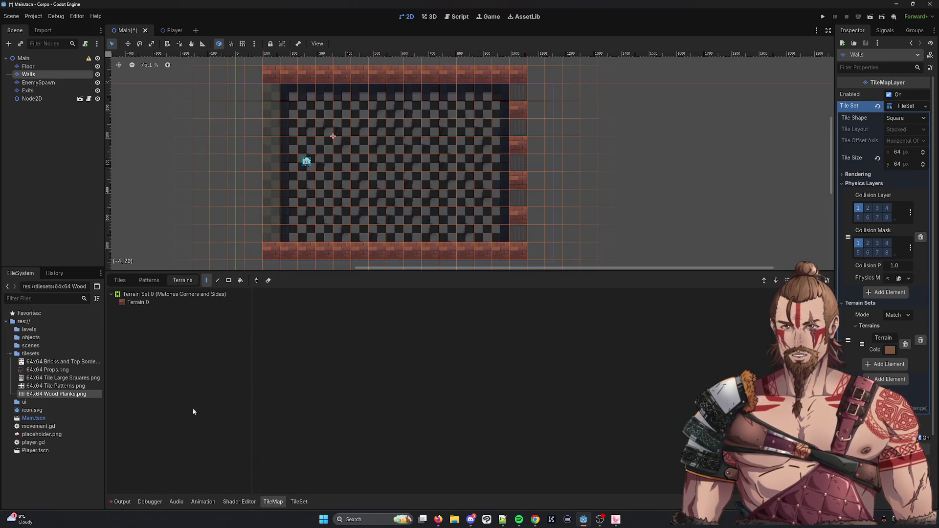
Paint a Terrain 0 wall column left of the room, then erase it.
click(162, 302)
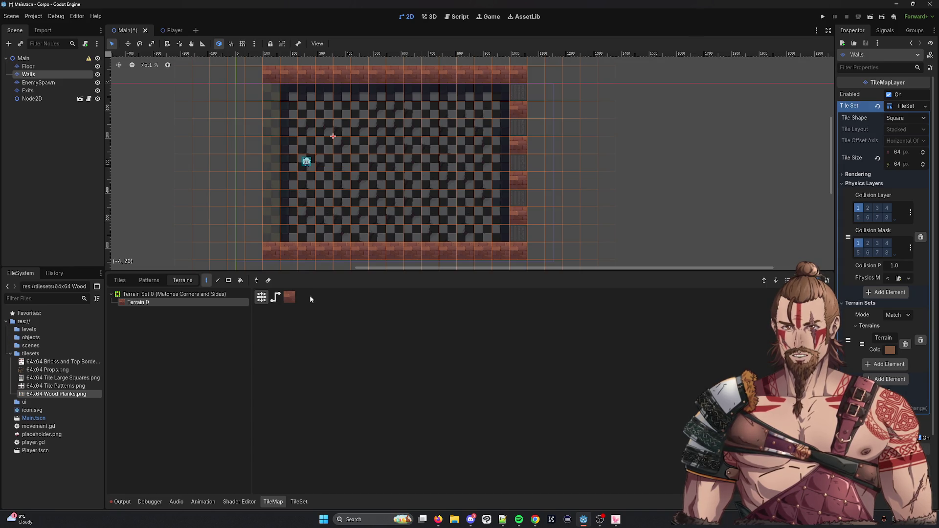
drag(252, 166, 250, 199)
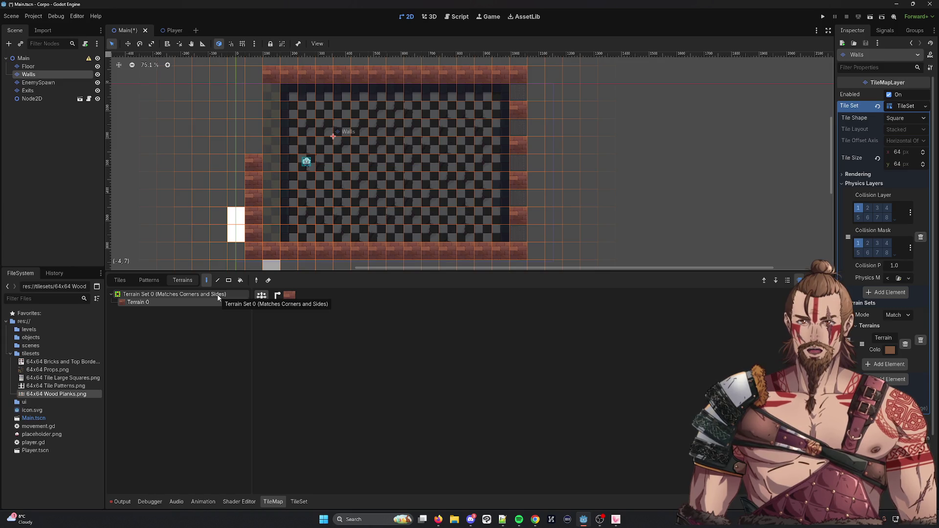
key(e)
drag(253, 161, 253, 199)
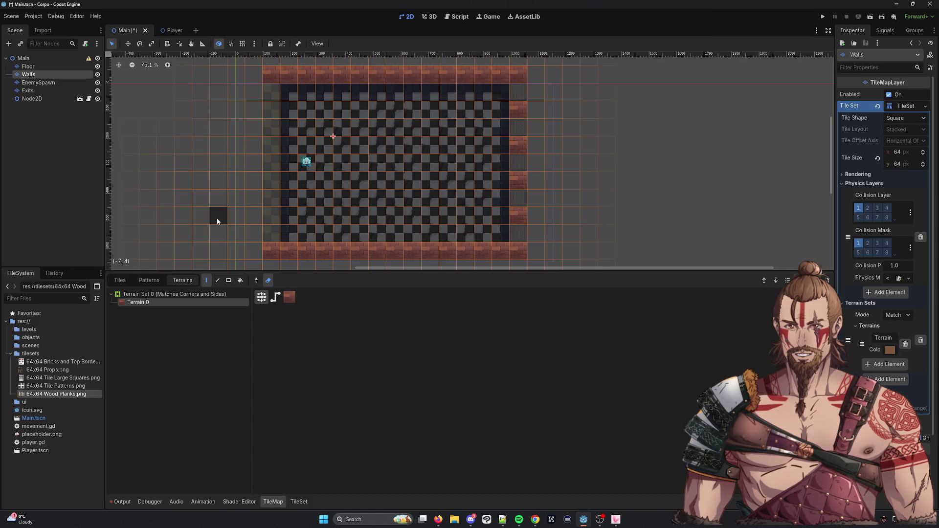
Draw the wall column again with the Line tool, erase it, and return to the TileSet editor.
click(218, 280)
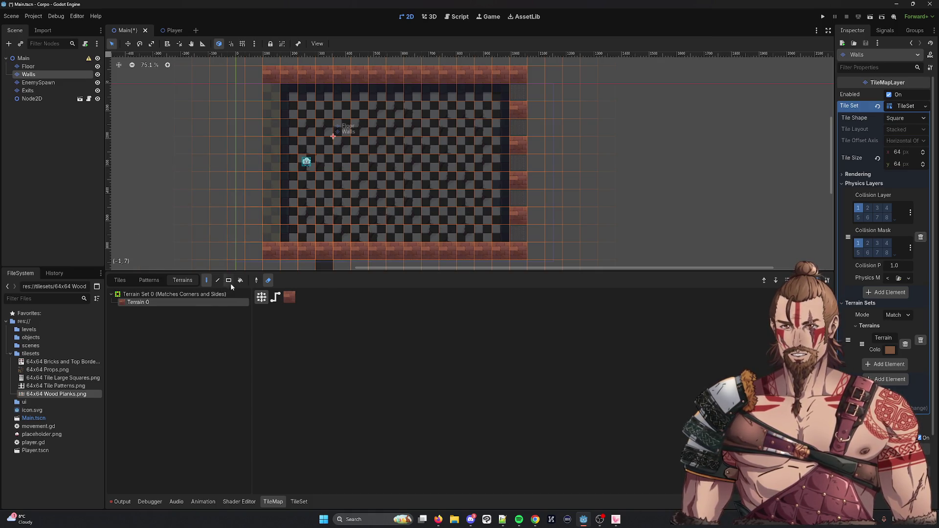
mouse_move(263, 67)
mouse_down()
mouse_move(249, 252)
mouse_move(251, 66)
mouse_up()
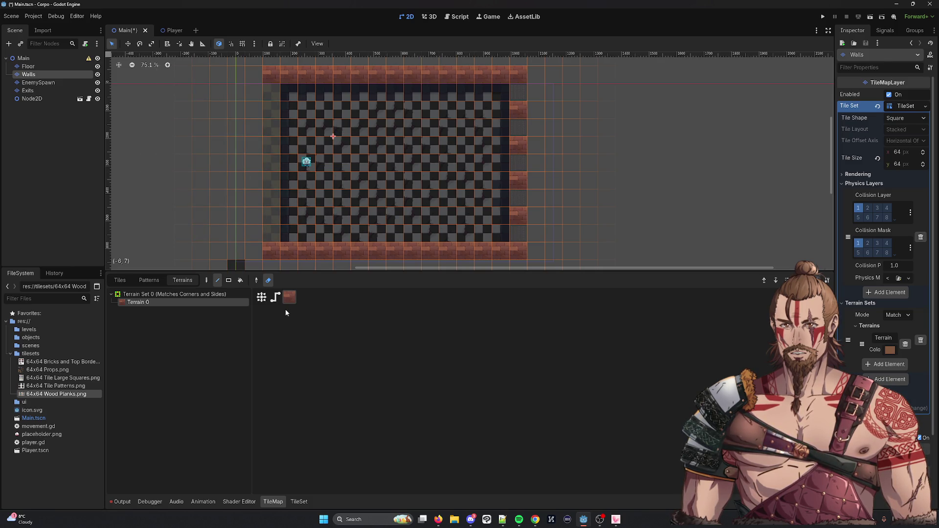
drag(254, 74, 254, 266)
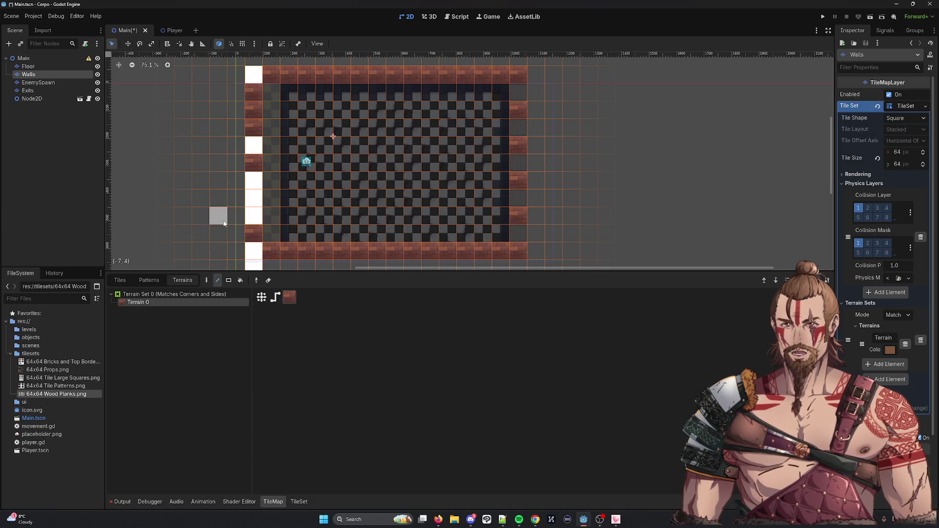
key(e)
drag(253, 74, 250, 271)
scroll(282, 244, down, 1)
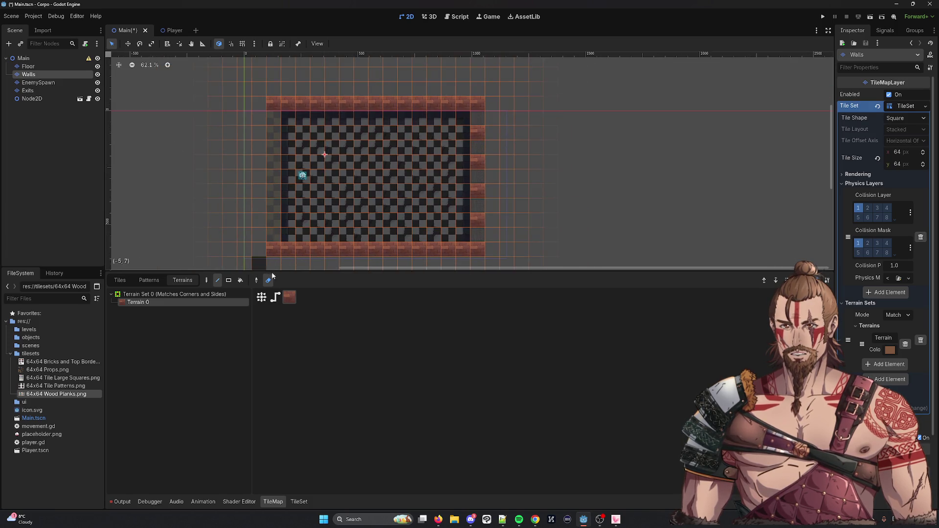
click(299, 502)
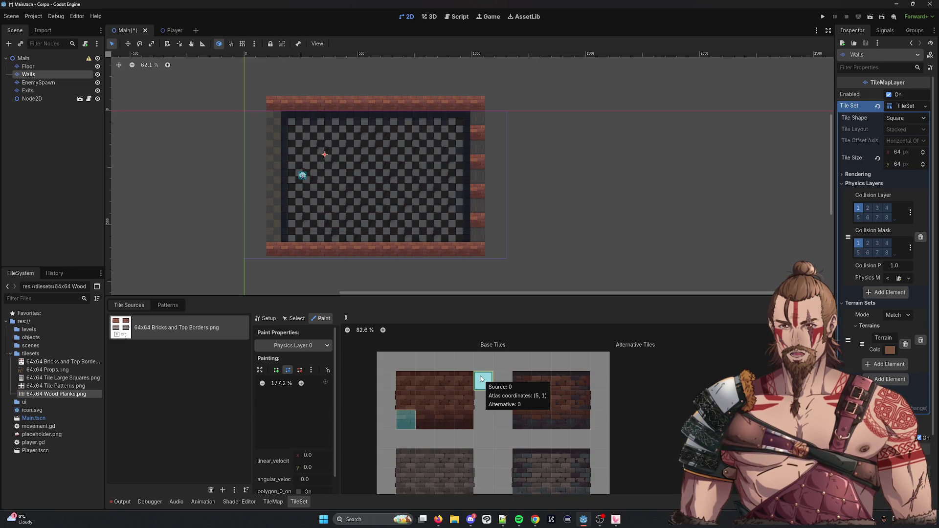
Keep Physics Layer 0 as the paint property and briefly check the map's terrain painter.
click(306, 346)
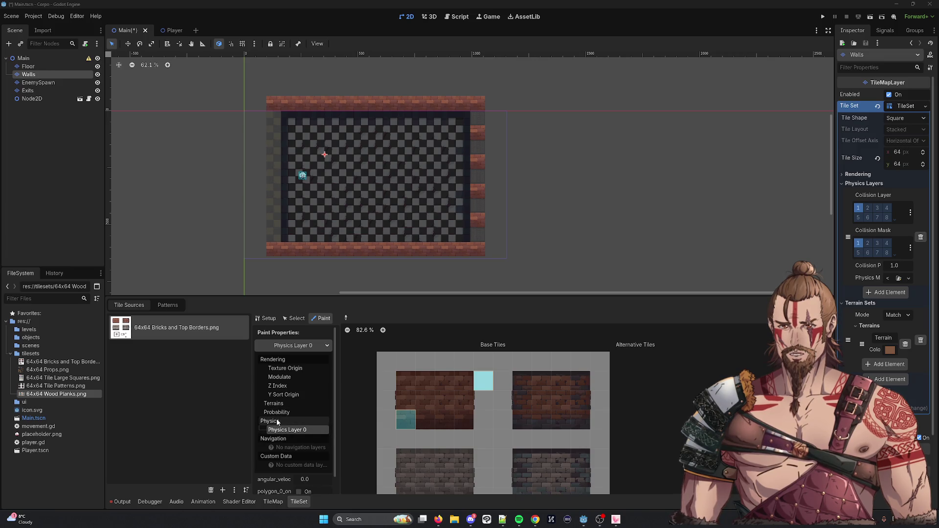
click(313, 348)
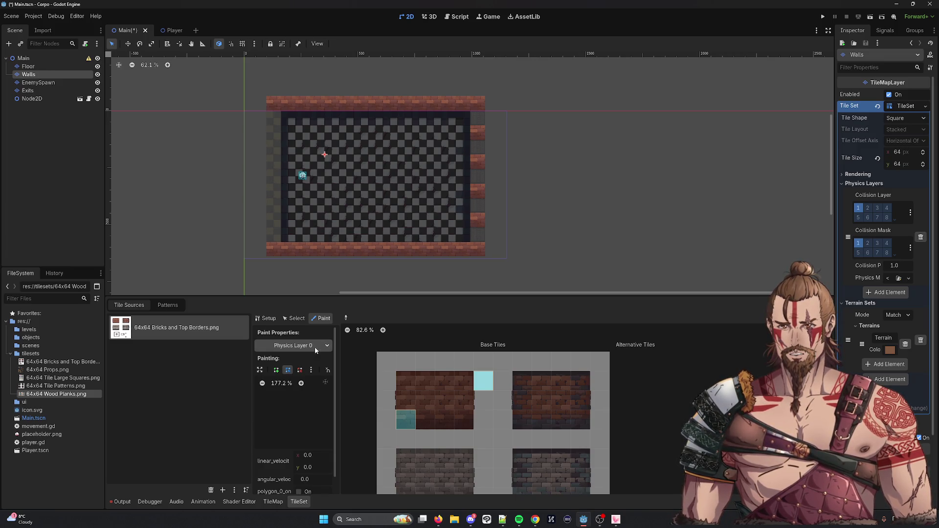
click(323, 347)
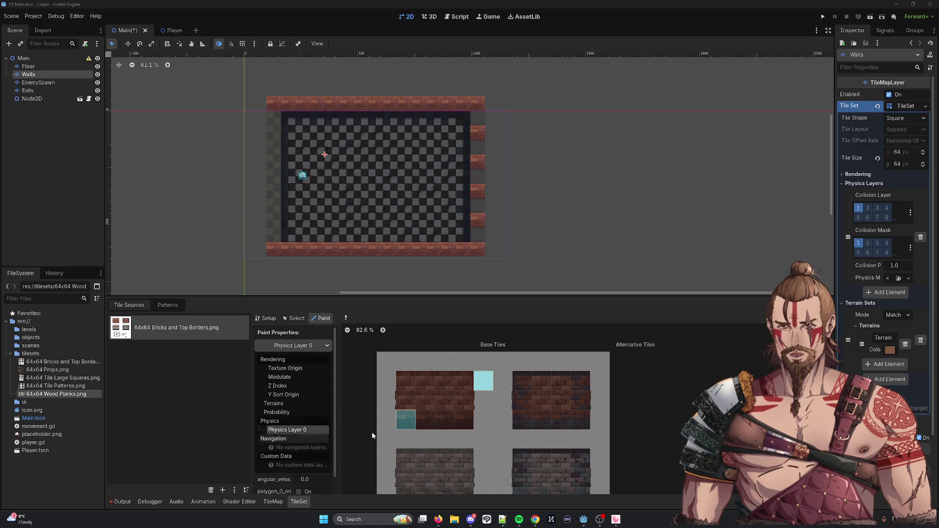
click(294, 429)
scroll(489, 384, up, 3)
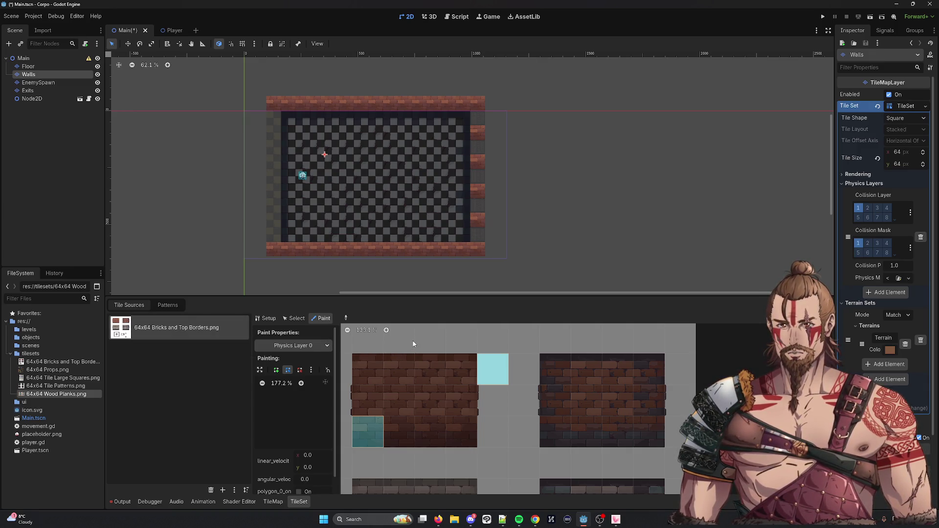
click(273, 502)
click(298, 502)
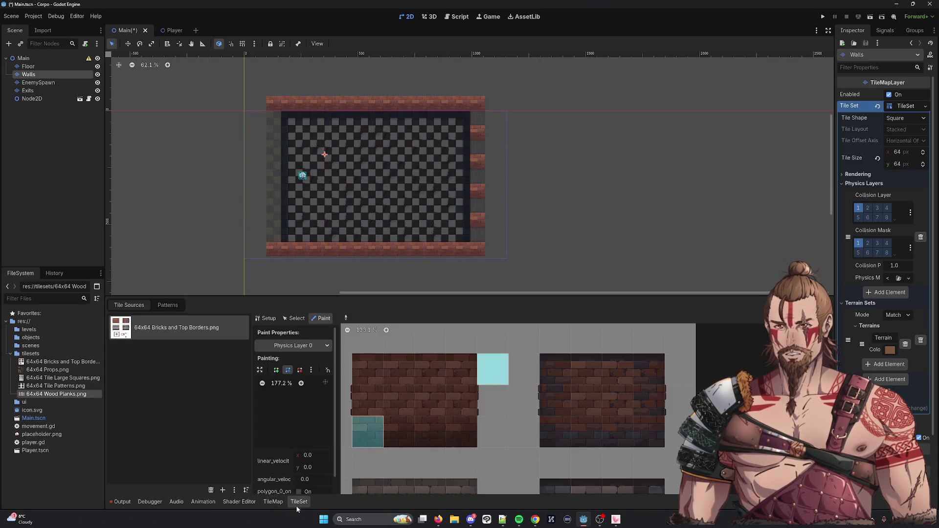
Delete and recreate the white tile, undoing the two alternative tiles added by mistake.
click(272, 321)
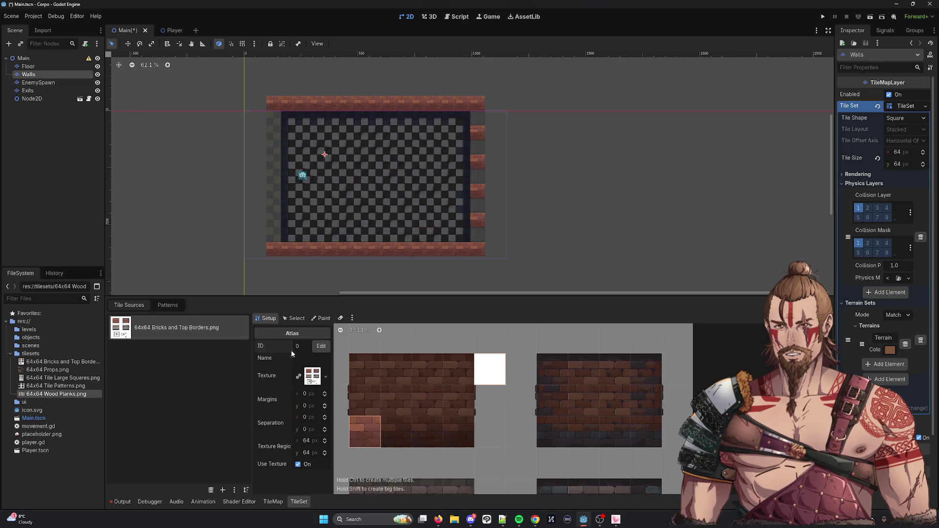
right_click(486, 374)
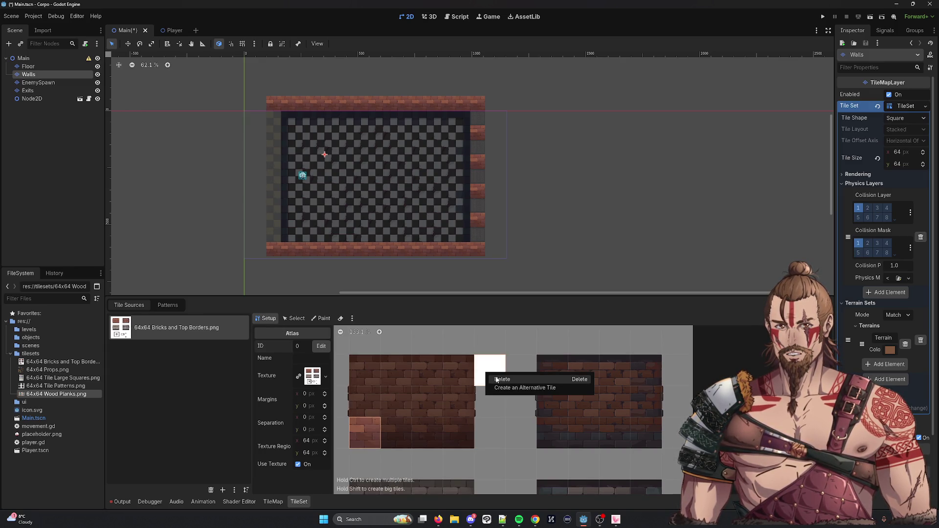
click(496, 379)
right_click(495, 377)
click(495, 377)
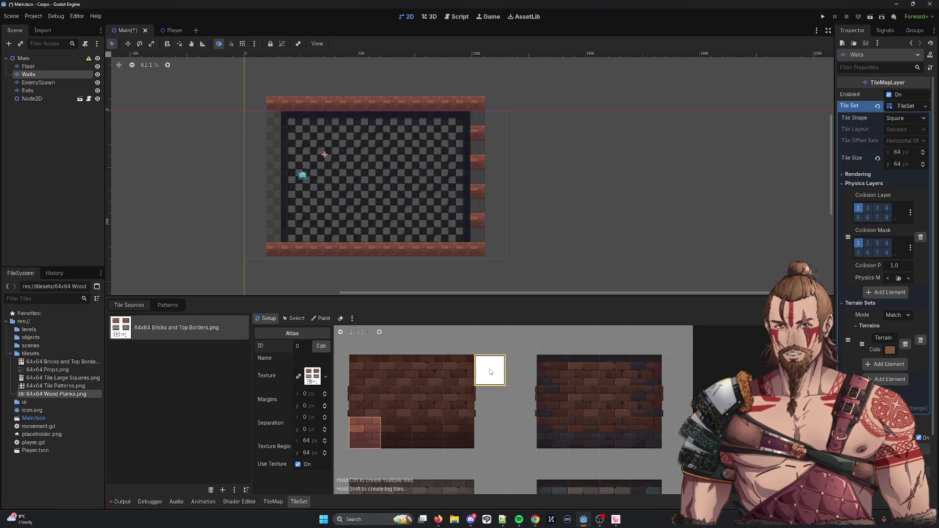
right_click(491, 371)
click(504, 384)
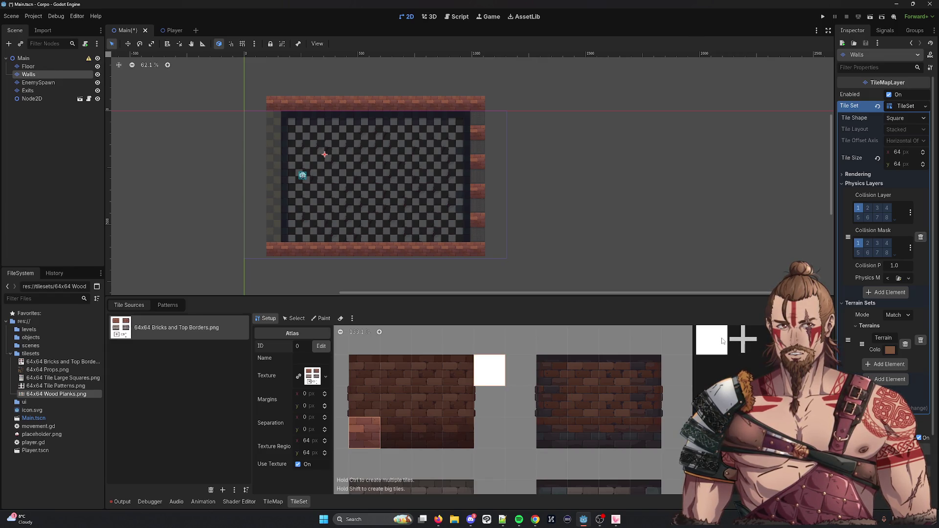
click(737, 341)
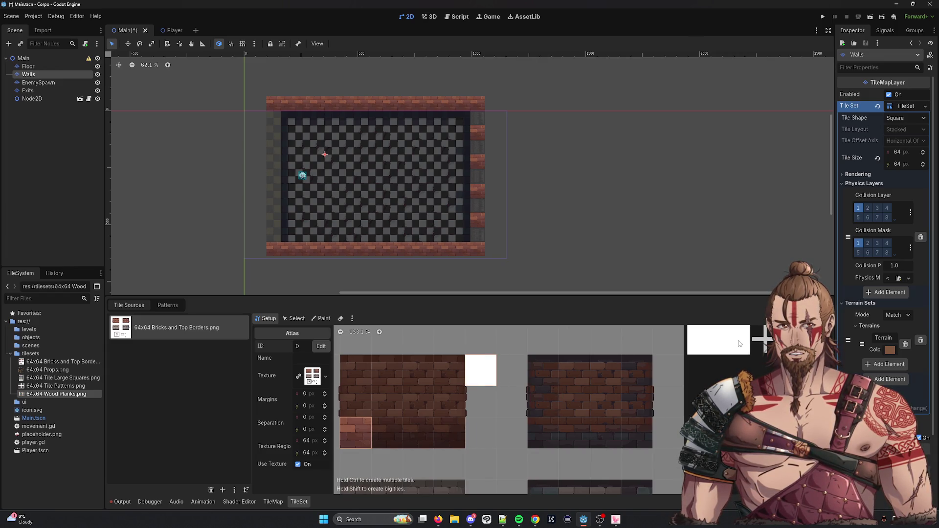
key(ctrl+z)
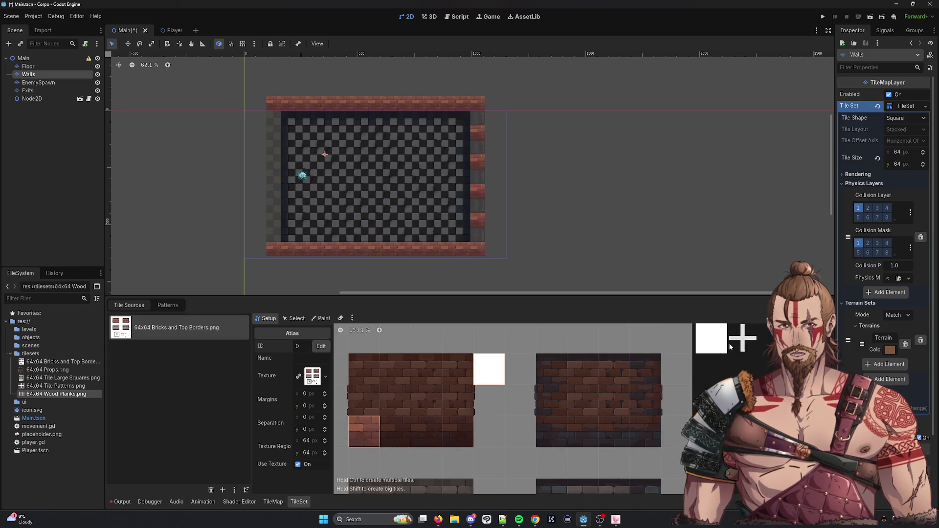
key(ctrl+z)
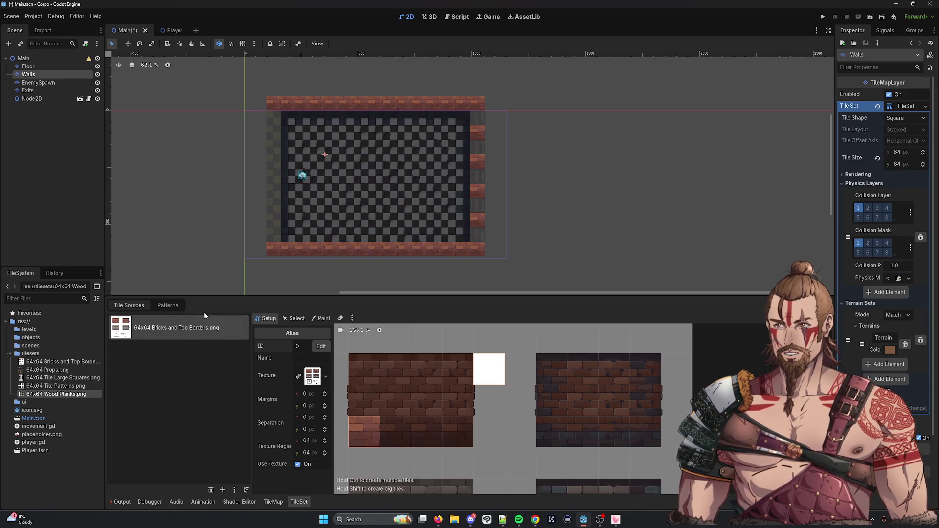
Switch the TileSet editor to Paint mode, then deselect the Walls layer.
click(294, 318)
click(320, 318)
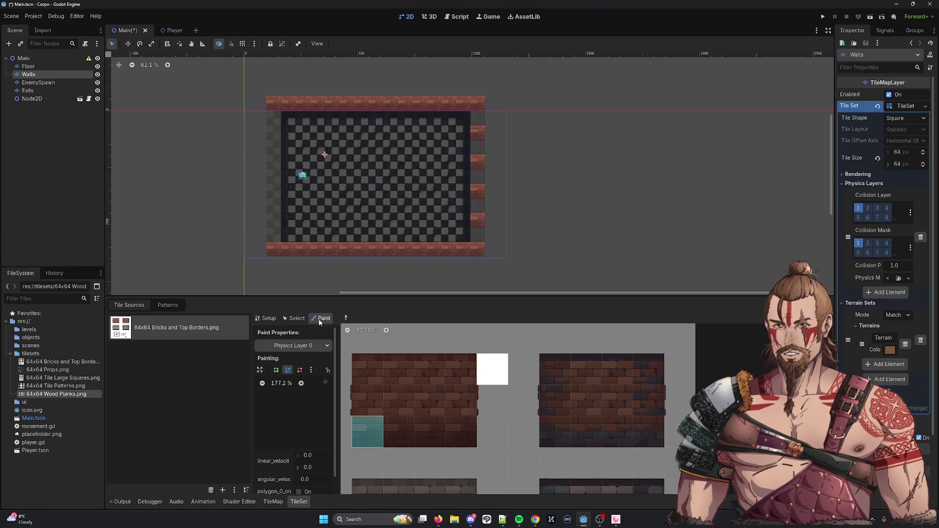
click(300, 345)
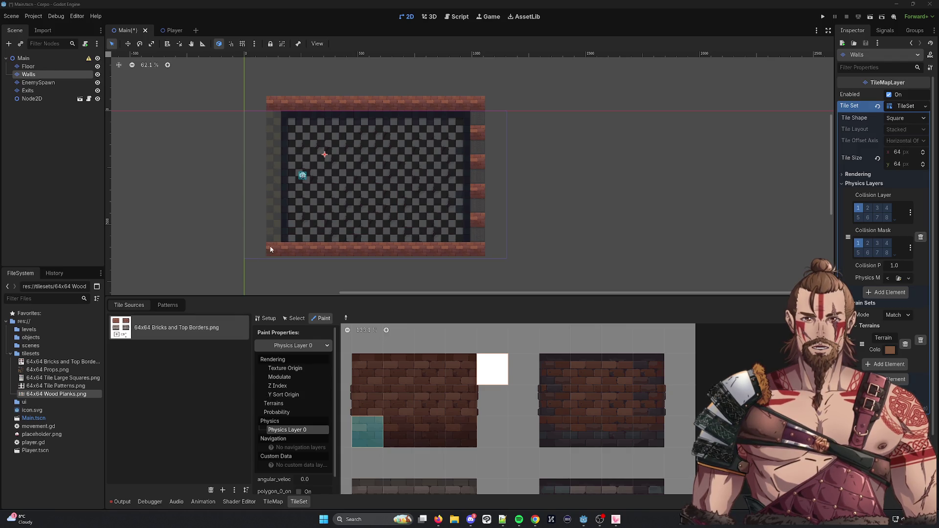
click(263, 118)
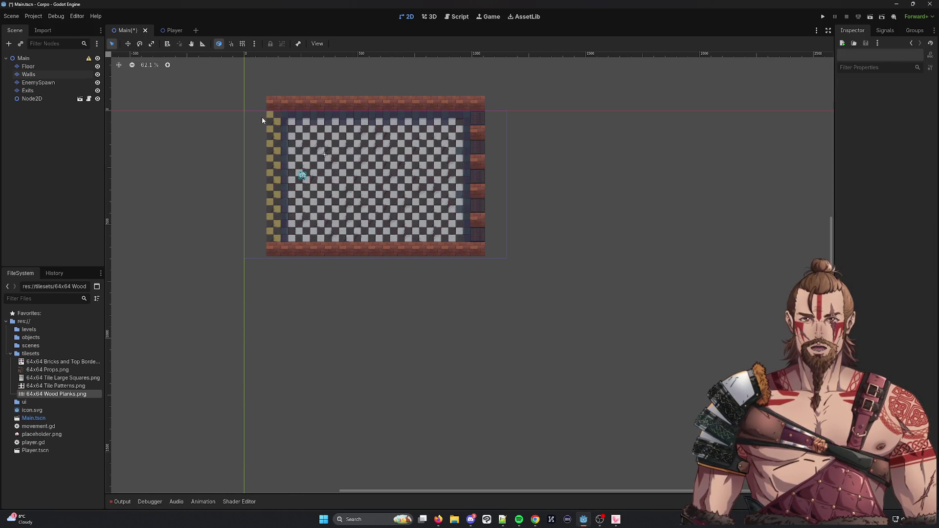
Reselect Walls and paint a full-square collision shape onto the white tile.
click(239, 501)
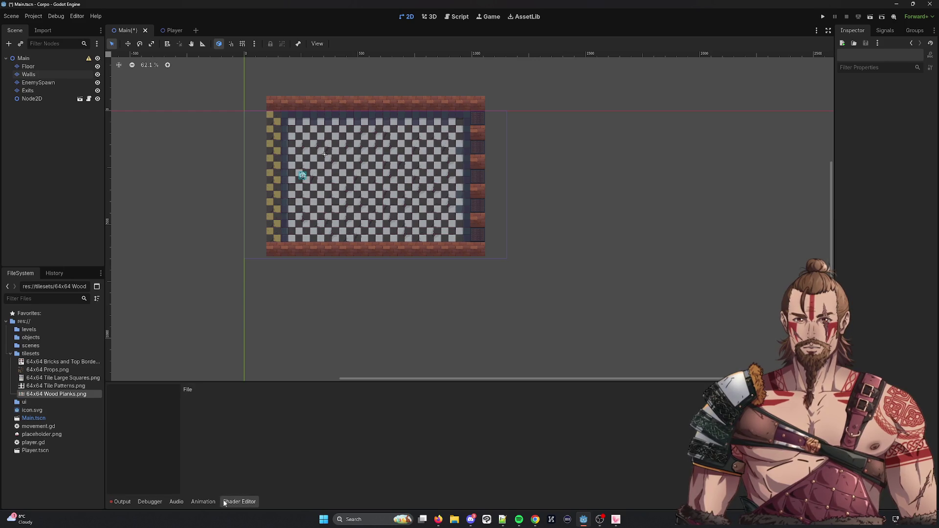
click(240, 501)
click(44, 74)
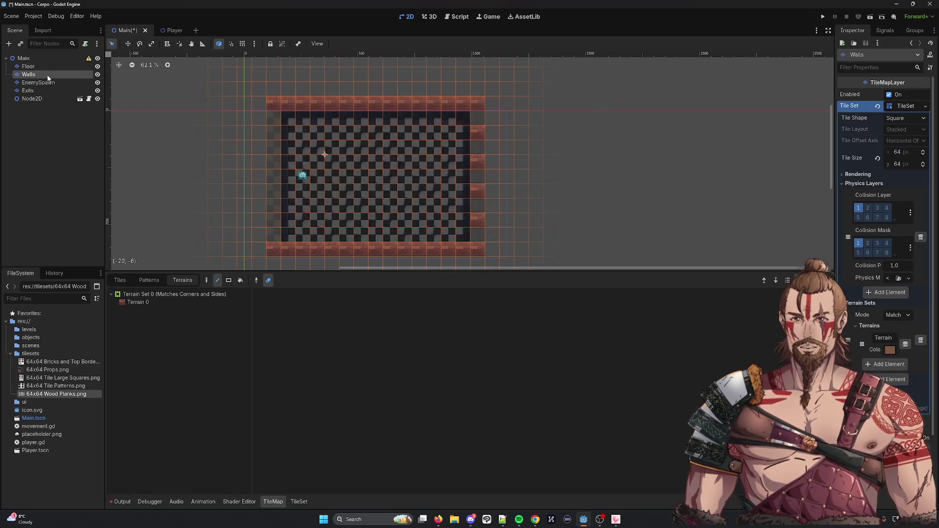
click(175, 301)
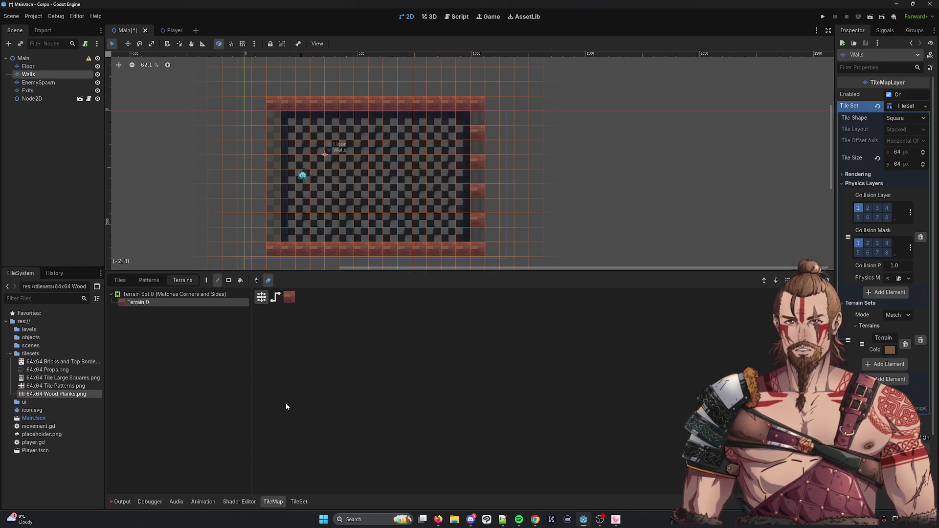
click(299, 502)
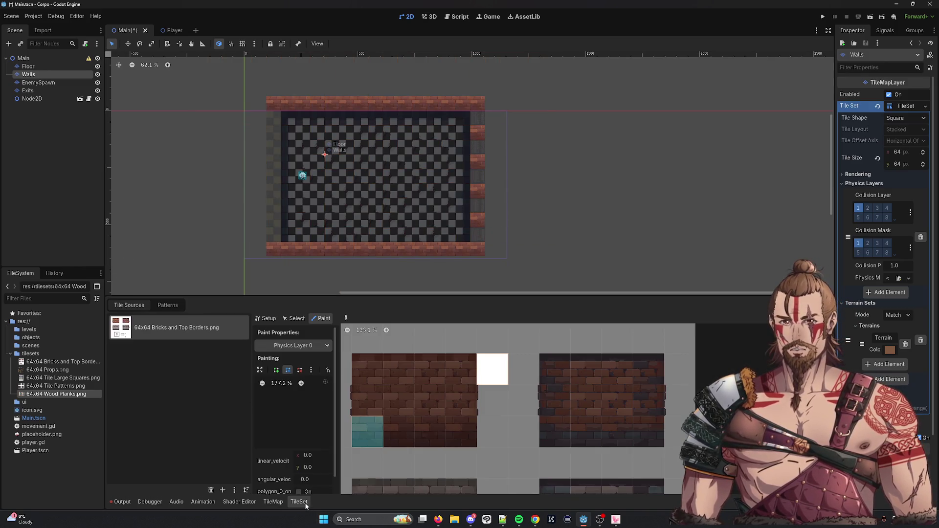
click(486, 381)
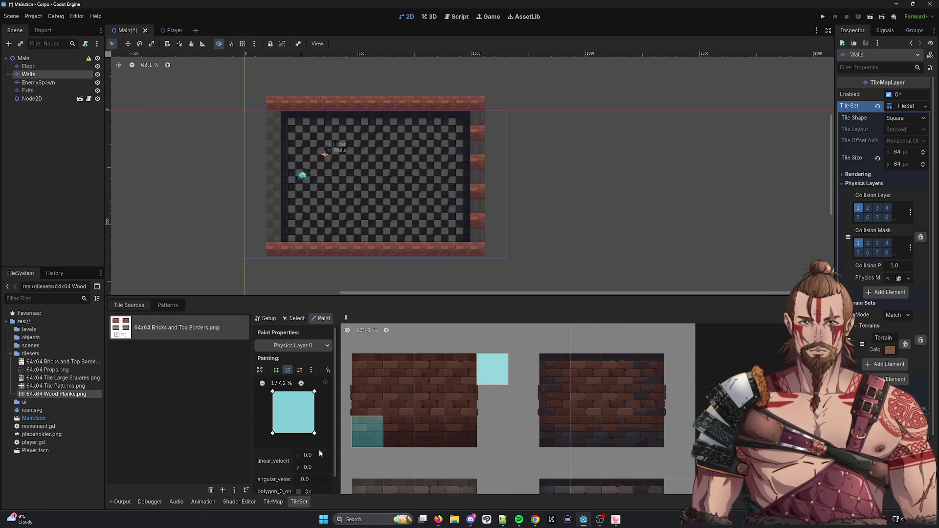
Try the Probability paint property, then return to painting Physics Layer 0 collisions.
click(287, 344)
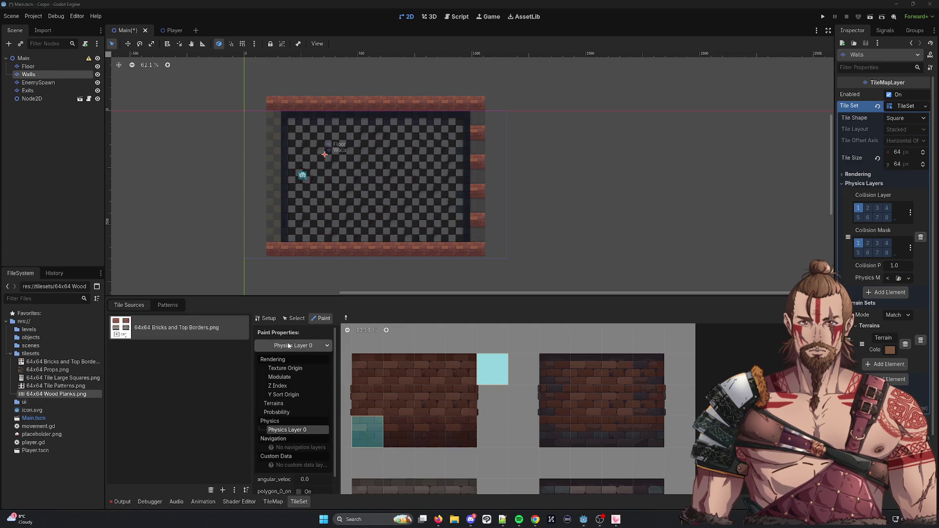
click(287, 413)
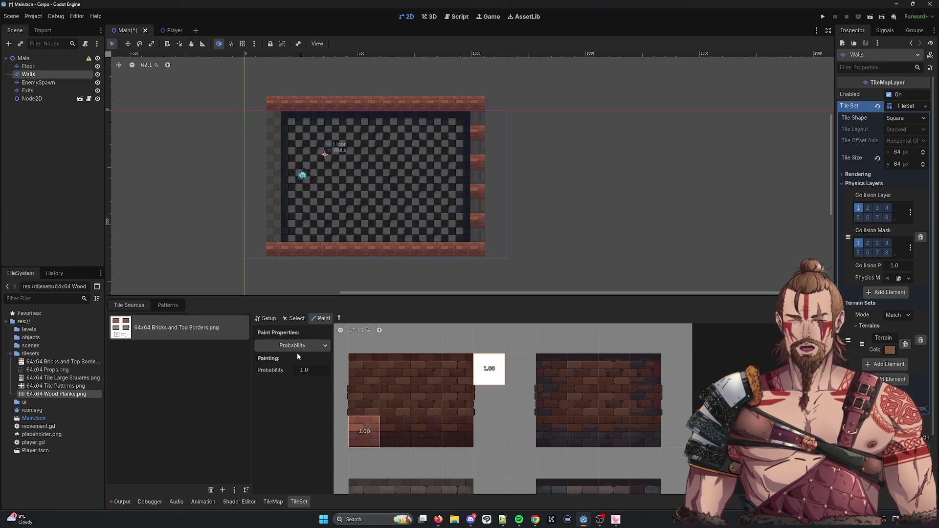
click(297, 345)
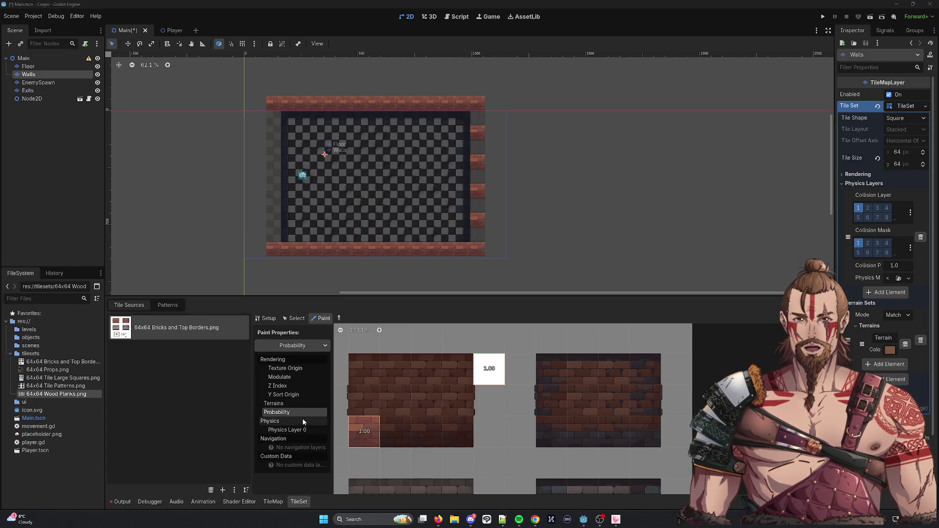
click(299, 431)
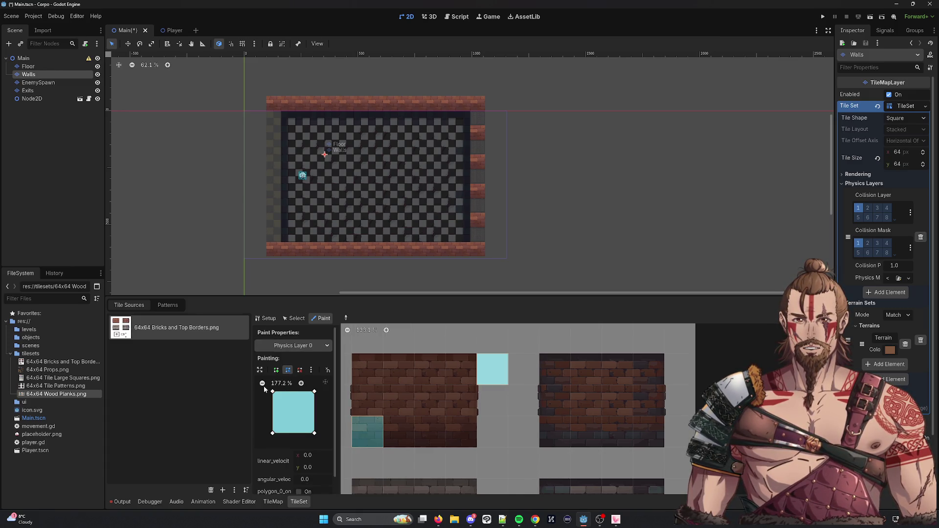
click(311, 370)
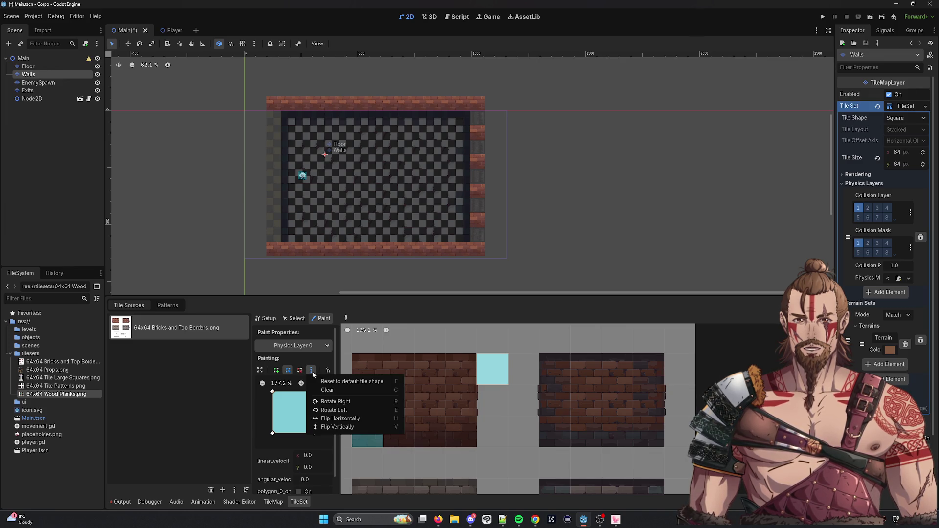
click(312, 371)
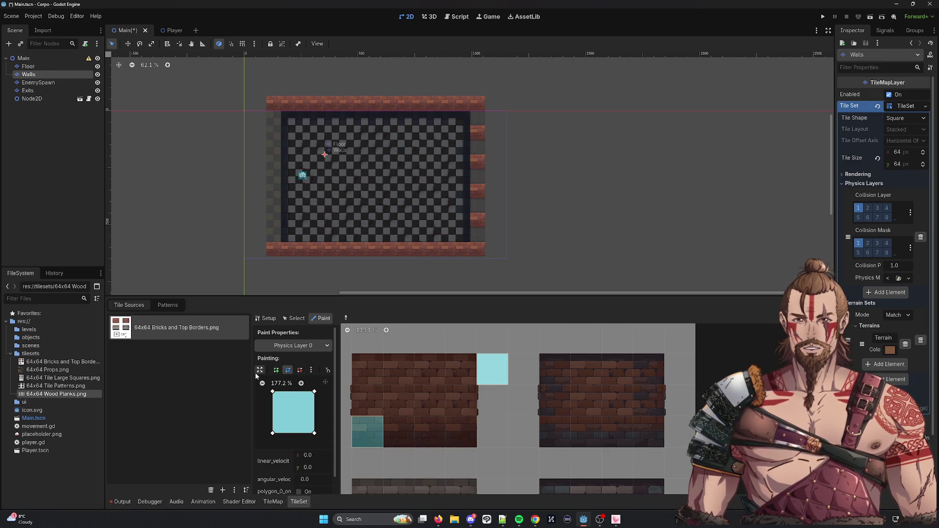
scroll(289, 389, down, 1)
scroll(289, 390, up, 1)
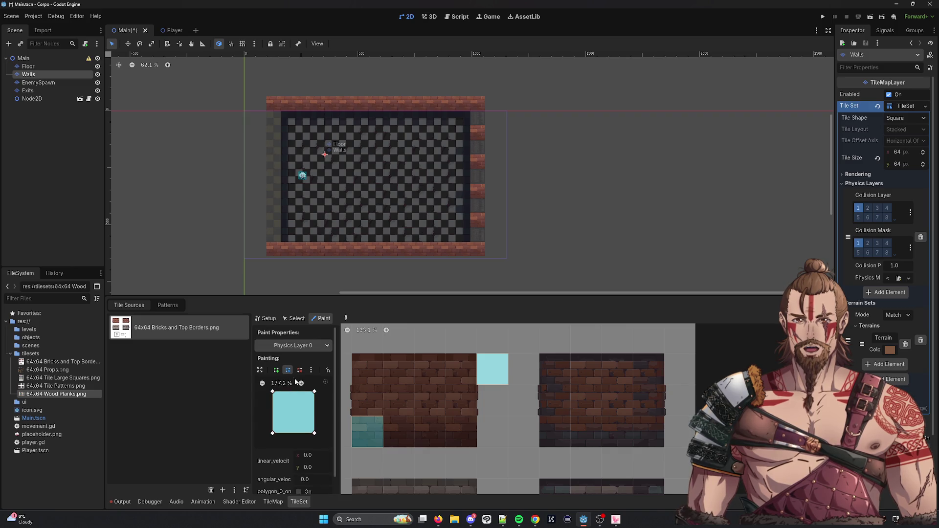
click(300, 347)
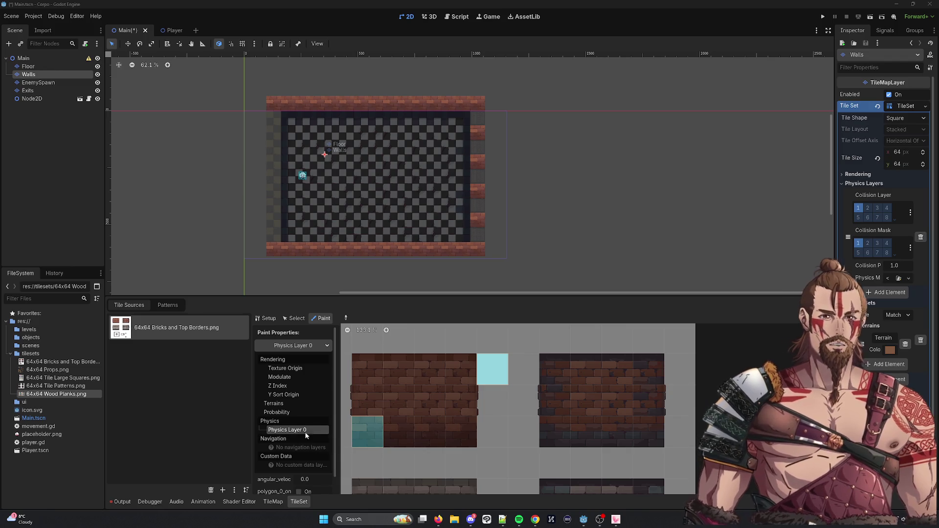
click(284, 429)
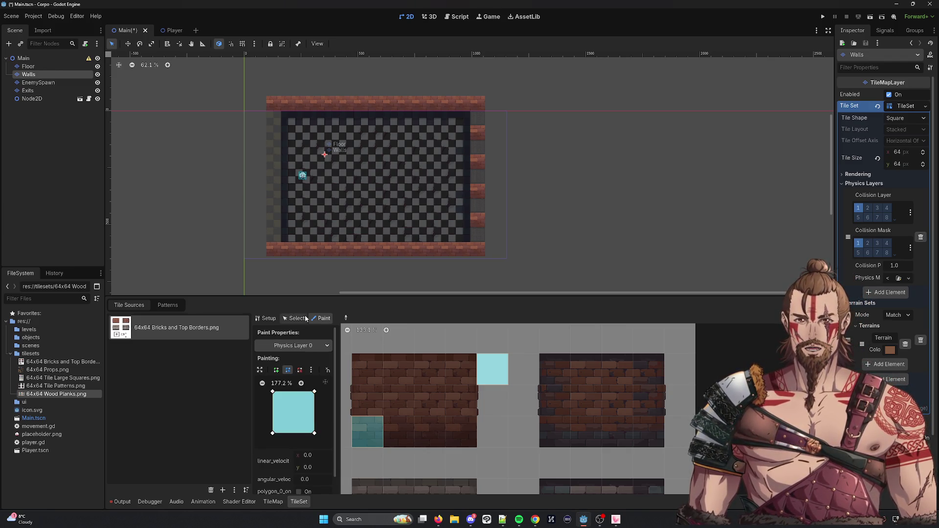
click(308, 347)
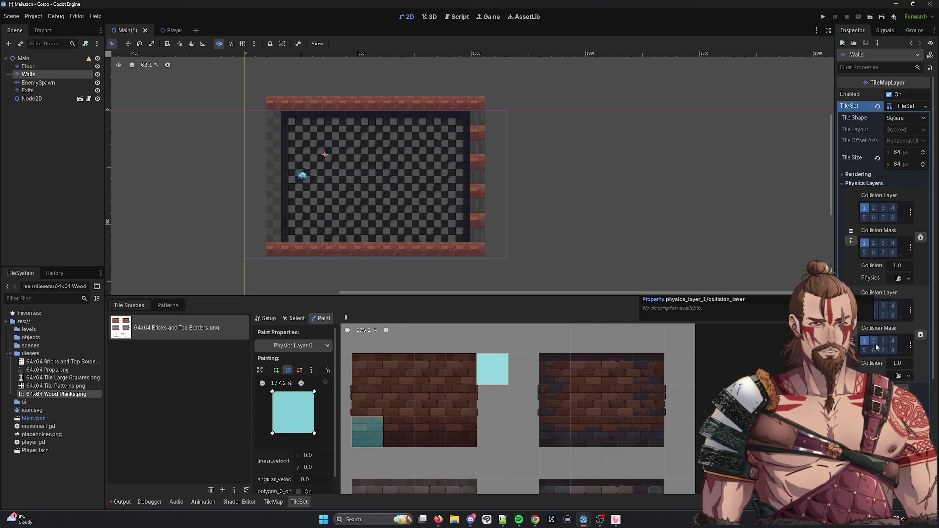
Add a second physics layer and a second terrain to the Walls TileSet in the Inspector.
click(886, 292)
scroll(881, 299, down, 4)
click(886, 277)
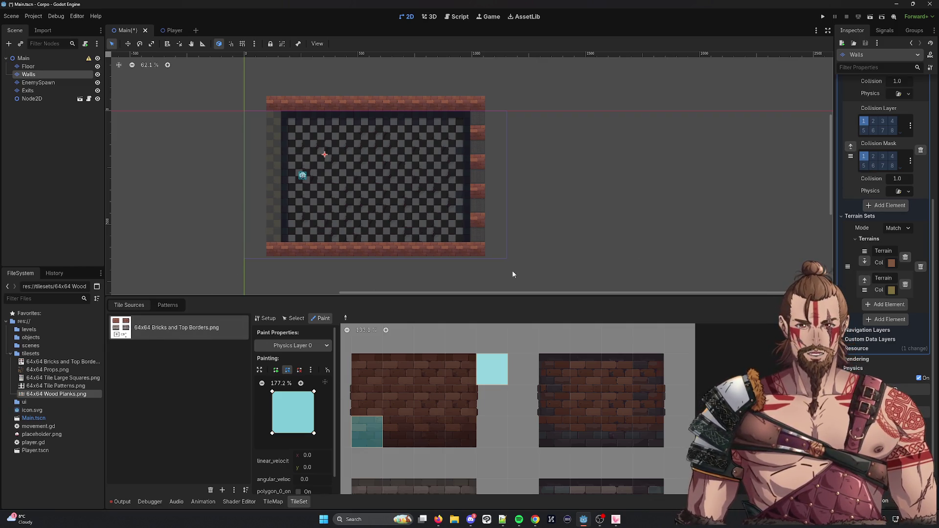
scroll(901, 254, up, 3)
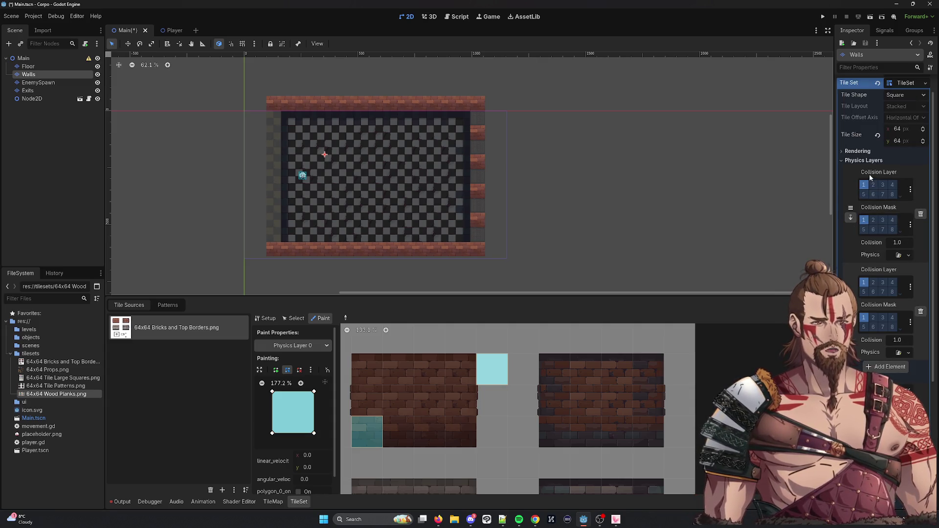
scroll(873, 366, down, 4)
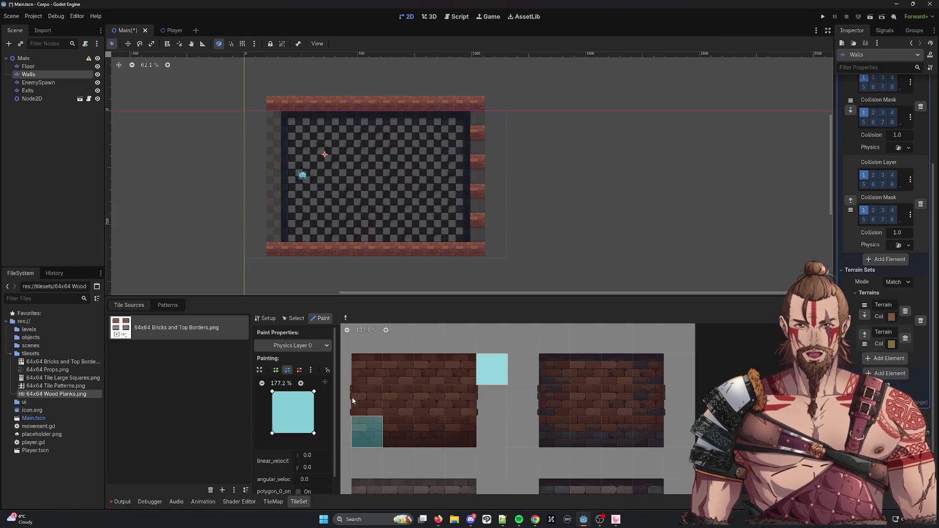
Paint Physics Layer 0 collision onto the white atlas tile and return to Paint mode.
click(313, 345)
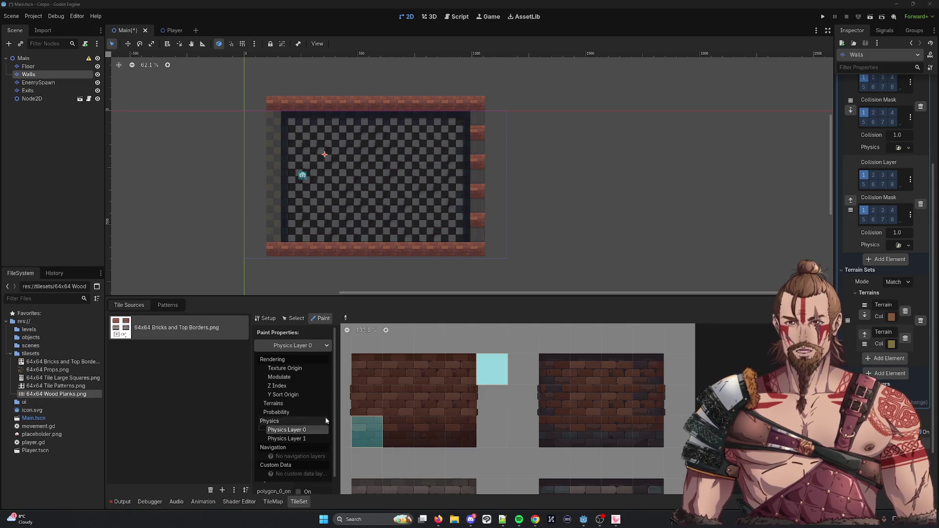
click(480, 367)
click(489, 363)
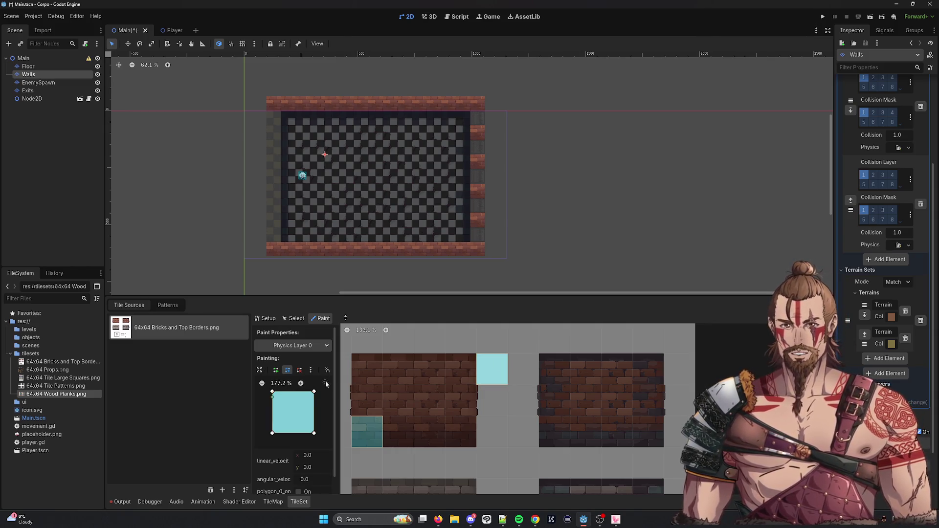
click(294, 318)
click(266, 317)
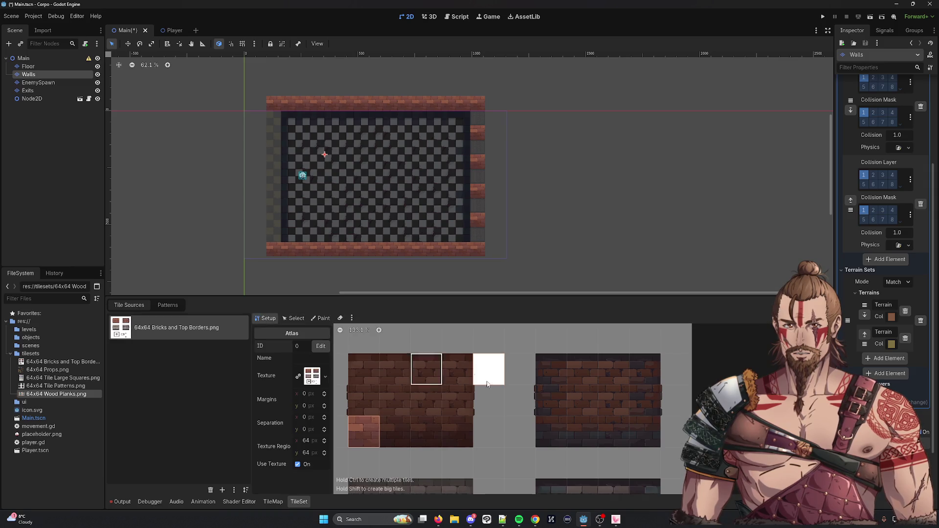
right_click(491, 375)
key(Escape)
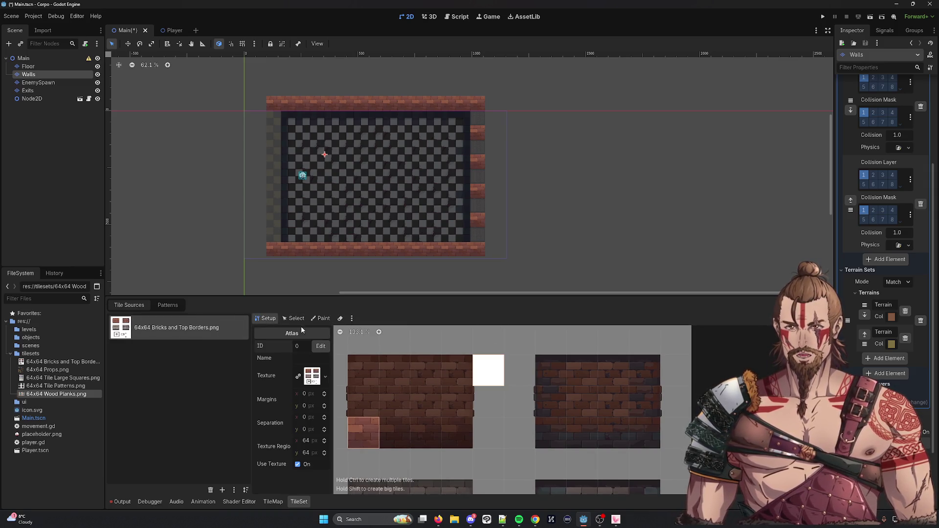
click(293, 318)
click(316, 321)
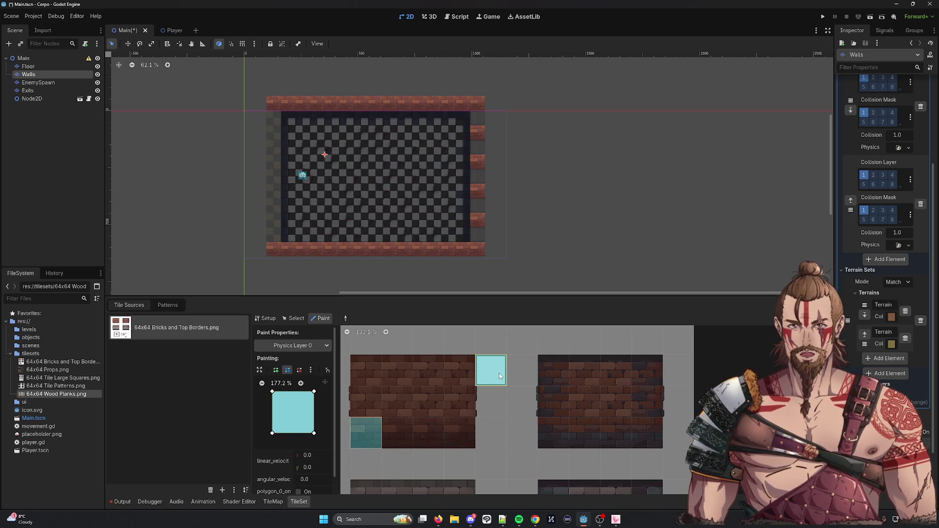
Paint Physics Layer 1 and then Physics Layer 0 collision onto the white tile.
click(264, 345)
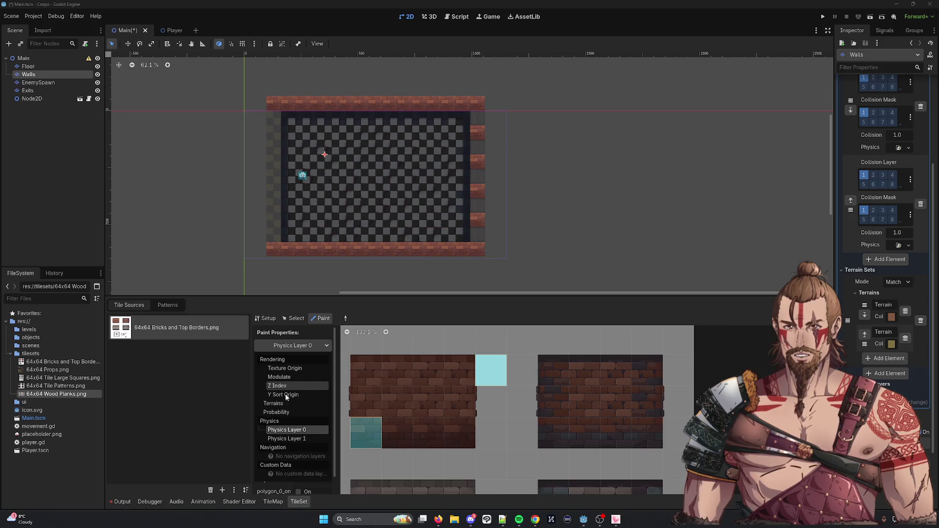
click(283, 318)
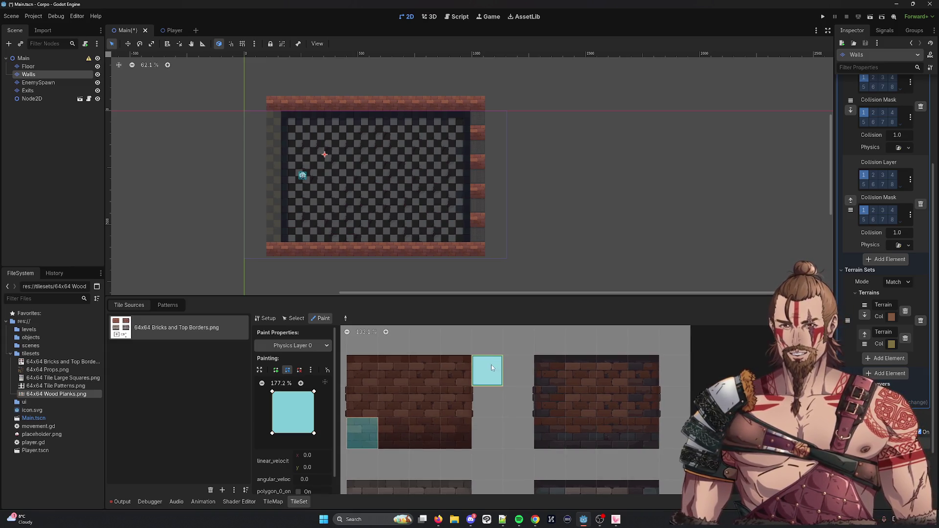
click(294, 348)
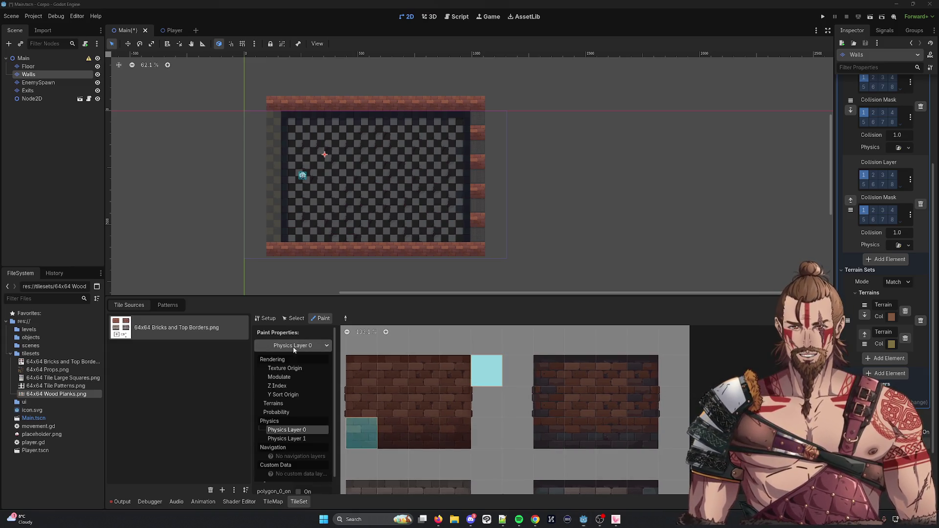
click(286, 439)
click(482, 378)
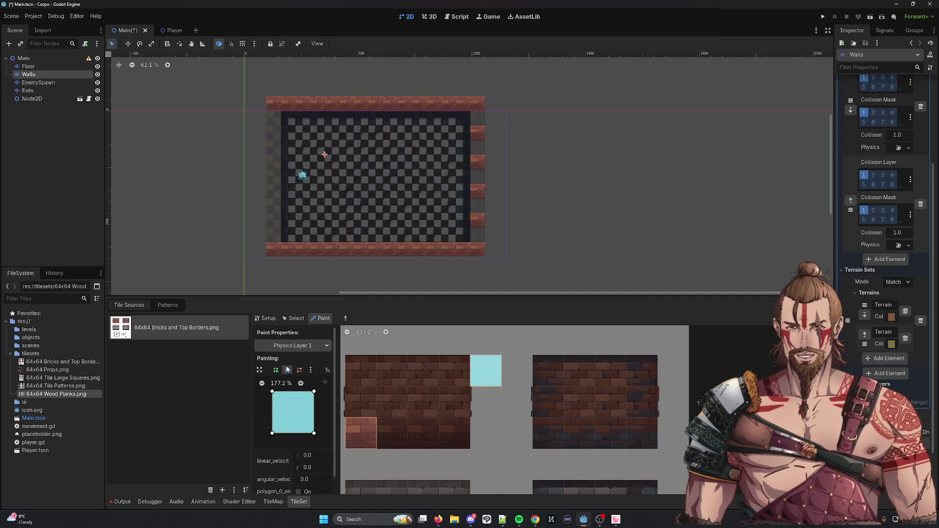
click(295, 348)
click(290, 433)
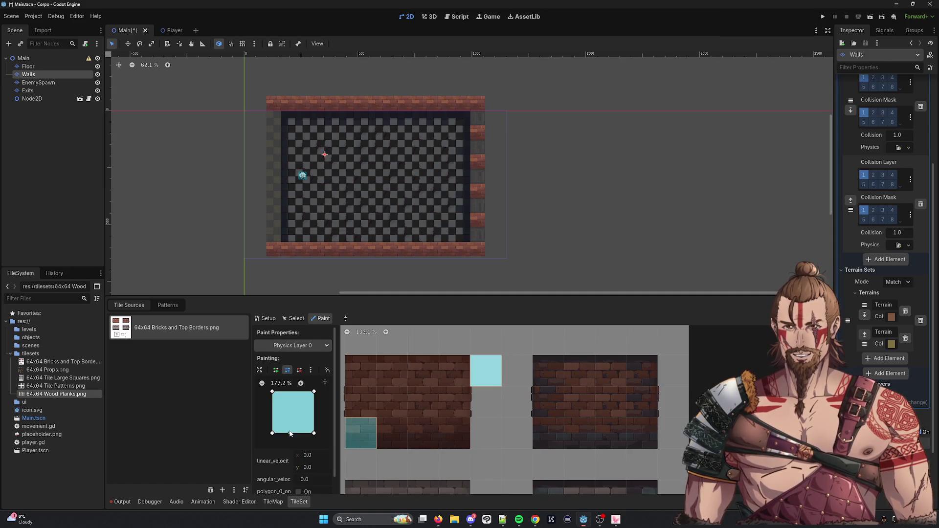
click(494, 381)
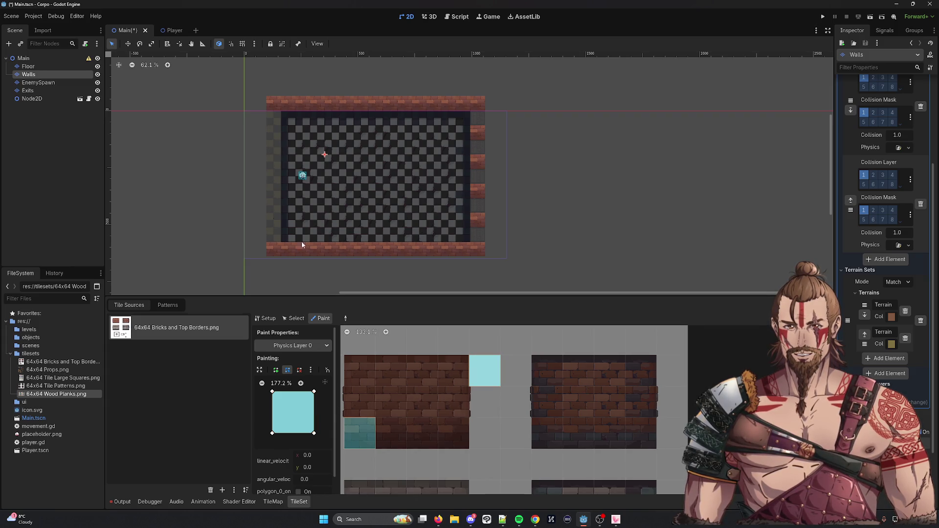
mouse_move(543, 12)
mouse_down()
mouse_move(520, 5)
mouse_move(582, 98)
mouse_move(590, 517)
mouse_move(576, 442)
mouse_up()
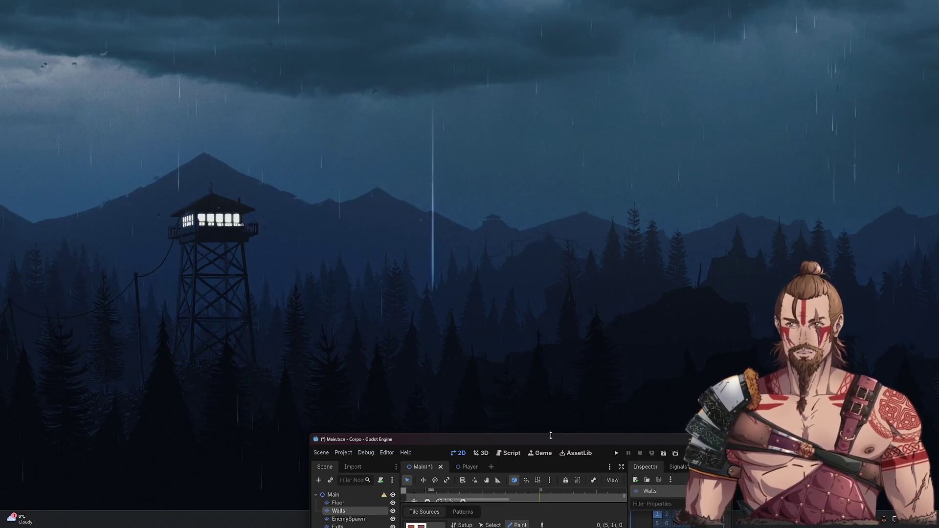
Drag the Godot window by its title bar and maximize it to full screen again.
mouse_move(554, 435)
mouse_down()
mouse_move(552, 450)
mouse_move(424, 483)
mouse_up()
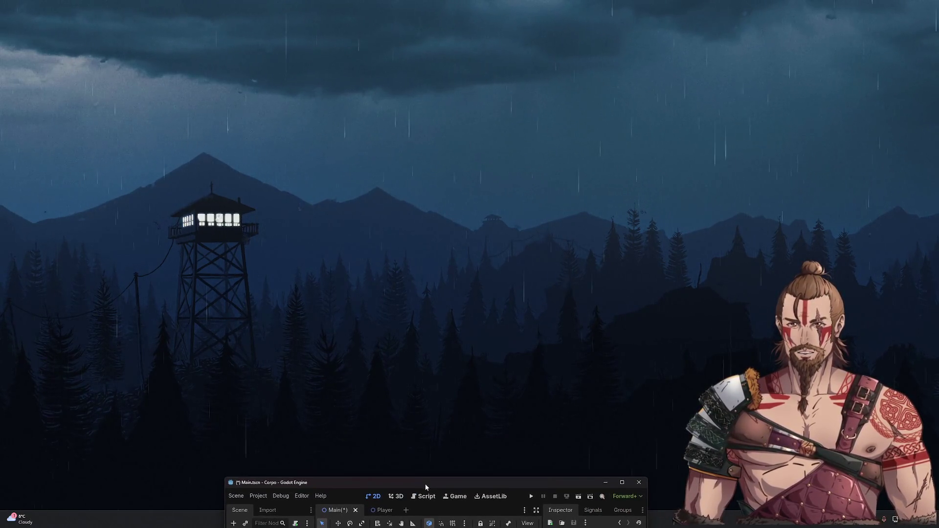
double_click(424, 484)
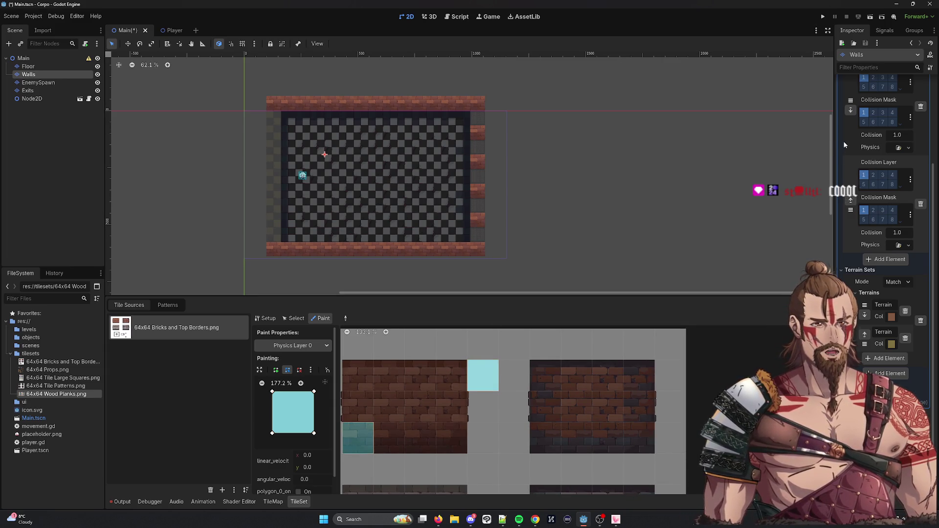
Delete the white wall tile in the atlas Setup and re-create it.
scroll(840, 167, up, 1)
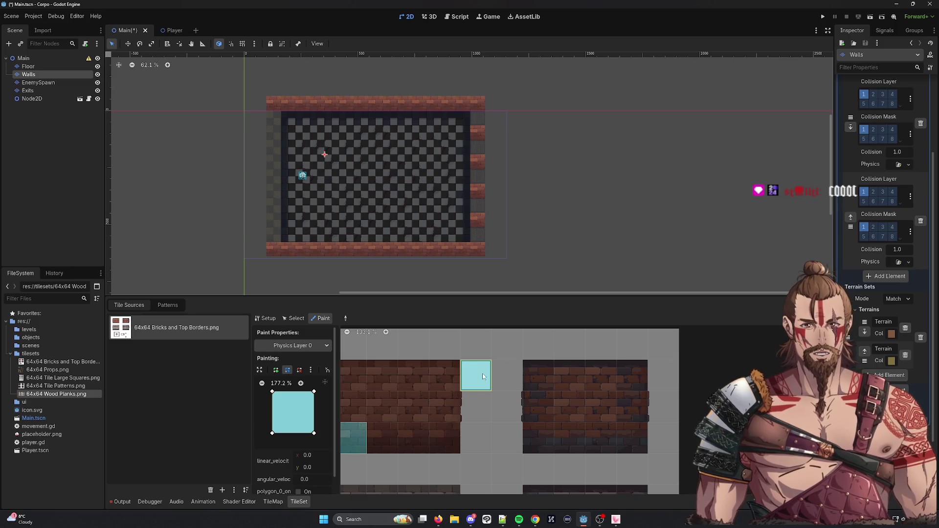
click(262, 318)
right_click(474, 375)
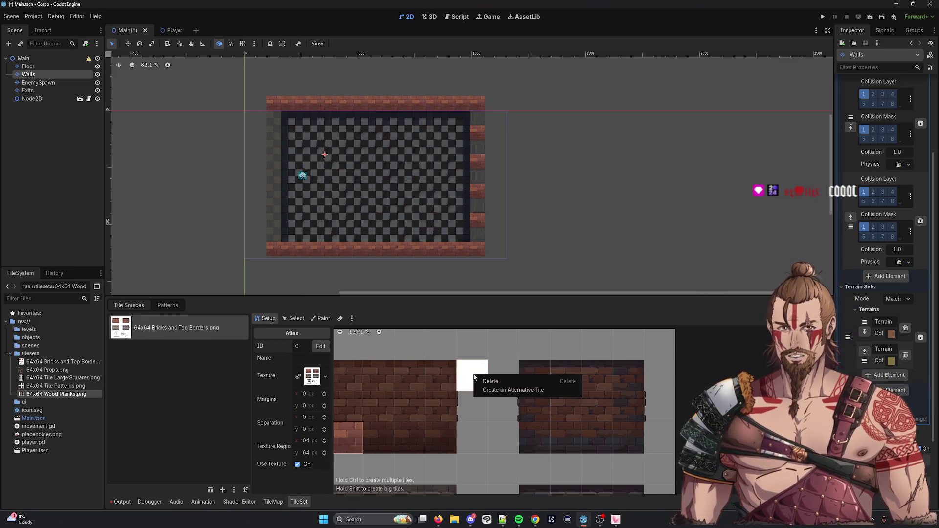
click(491, 381)
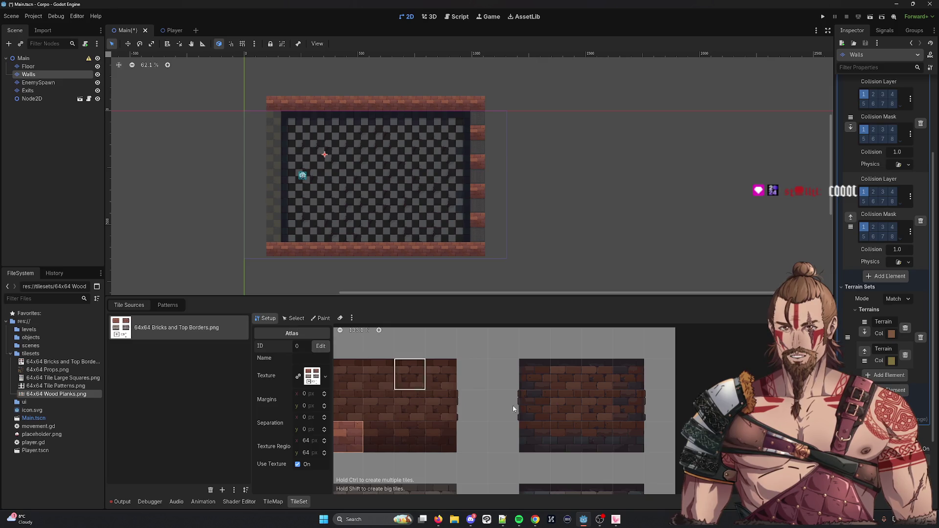
click(474, 378)
click(293, 319)
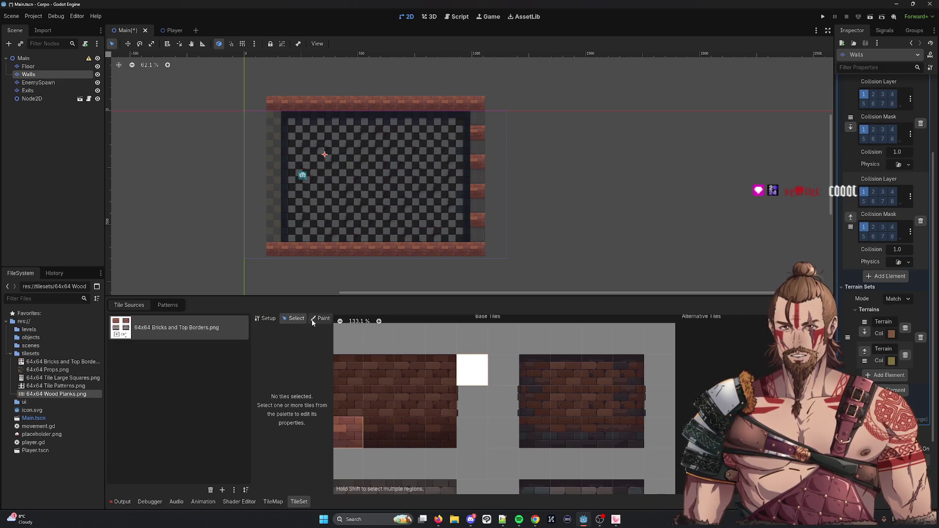
Paint Physics Layer 1 collision onto the white tile.
click(320, 318)
click(295, 346)
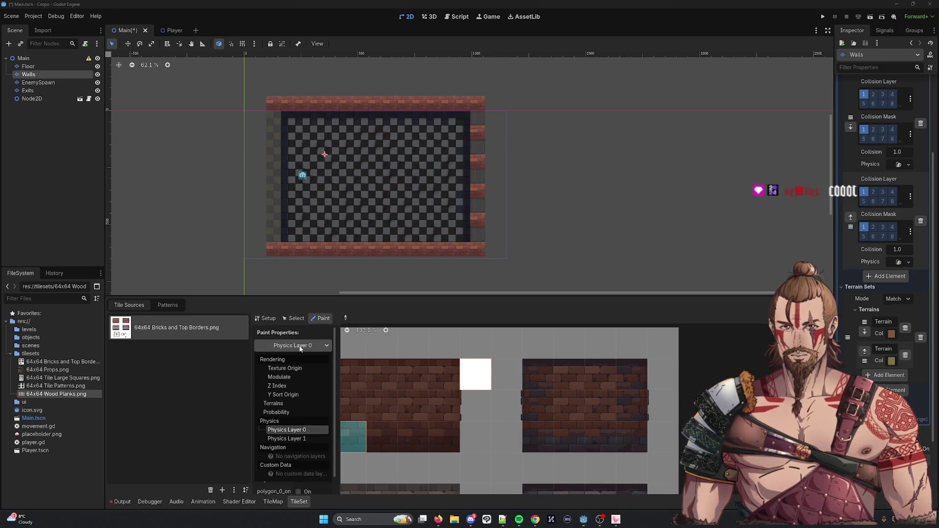
click(289, 435)
click(475, 380)
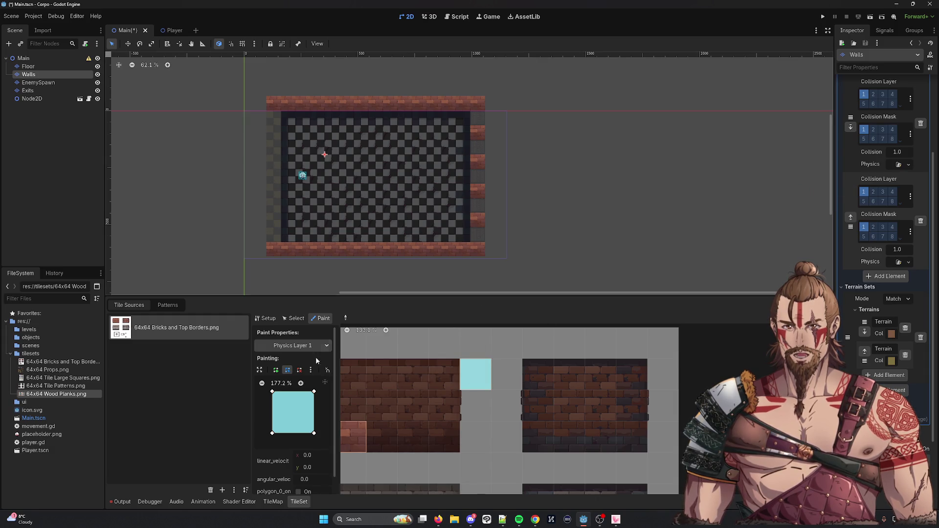
Paint Terrain 1 on the white tile's left side and show the TileMap terrains list.
click(306, 347)
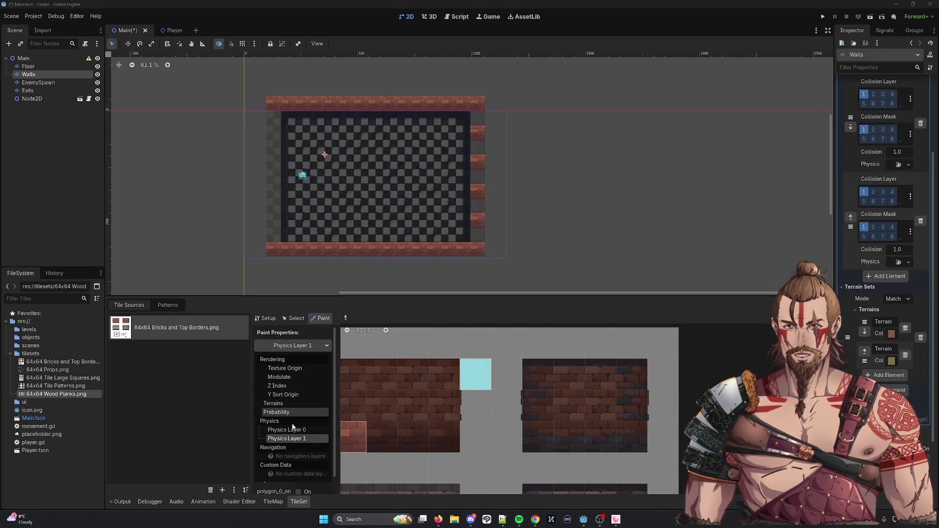
click(297, 406)
click(308, 382)
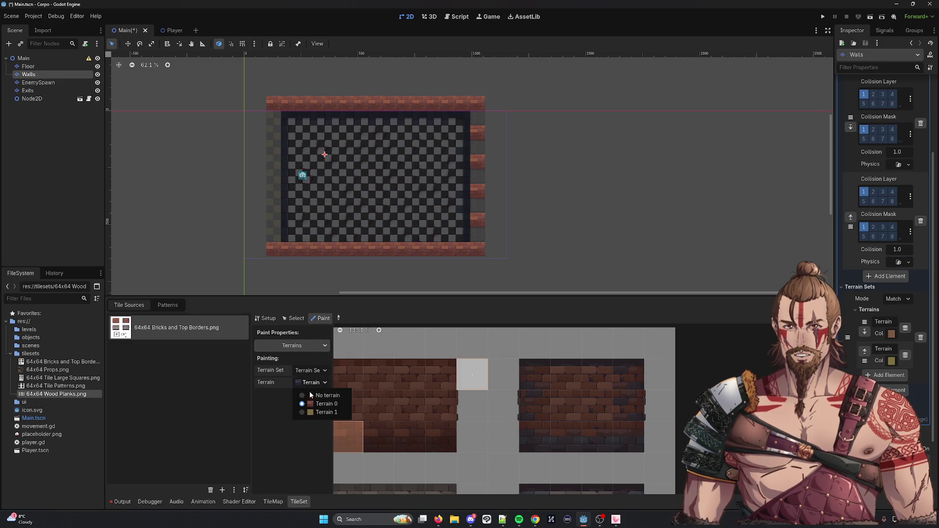
click(312, 413)
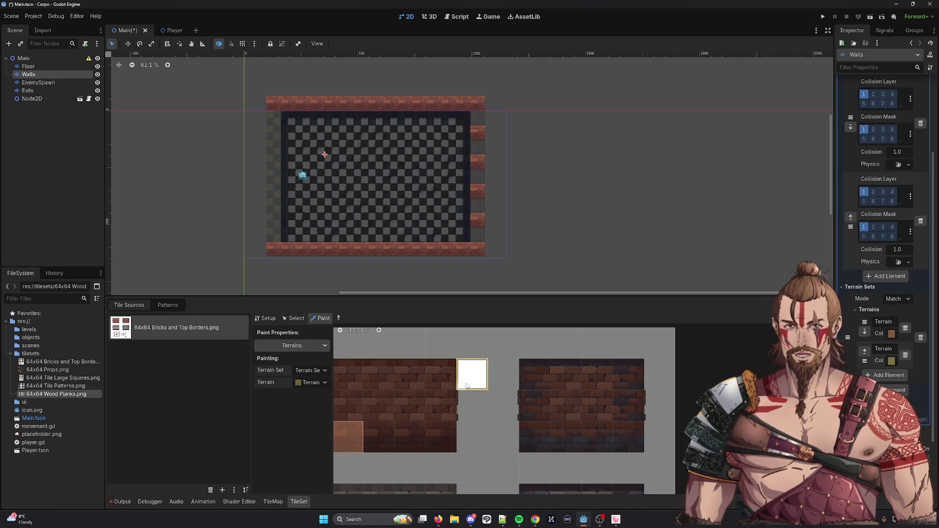
mouse_move(462, 385)
mouse_down()
mouse_move(466, 366)
mouse_move(471, 378)
mouse_up()
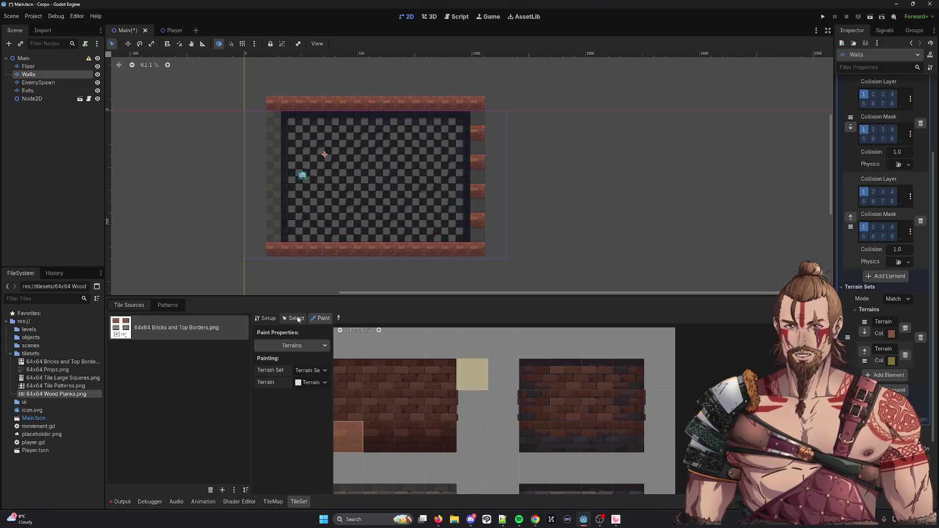
click(271, 503)
click(138, 310)
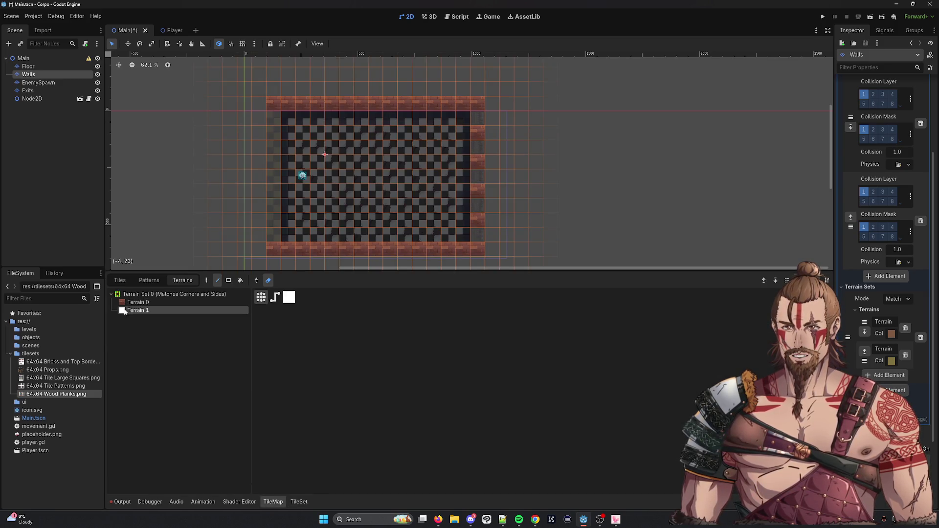
Paint a Terrain 1 white column down the map's left edge, then save and run the game.
click(289, 297)
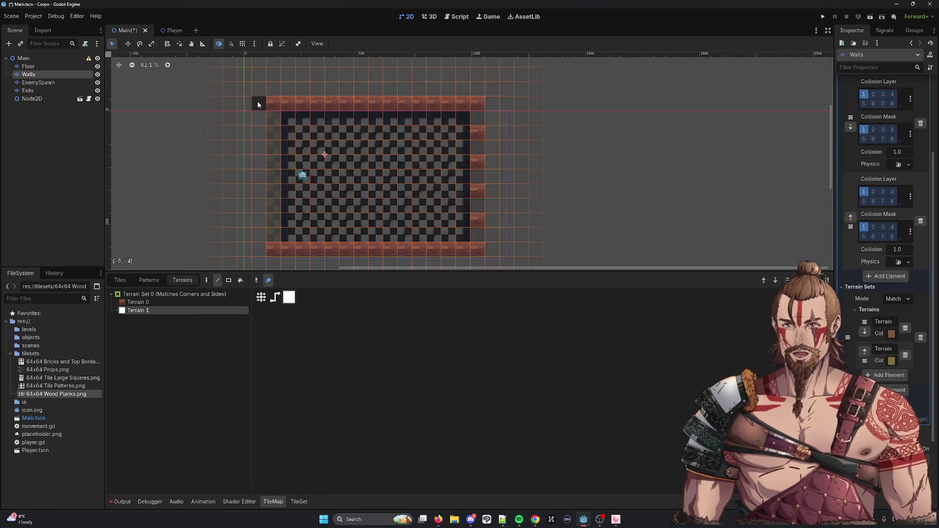
drag(257, 101, 256, 245)
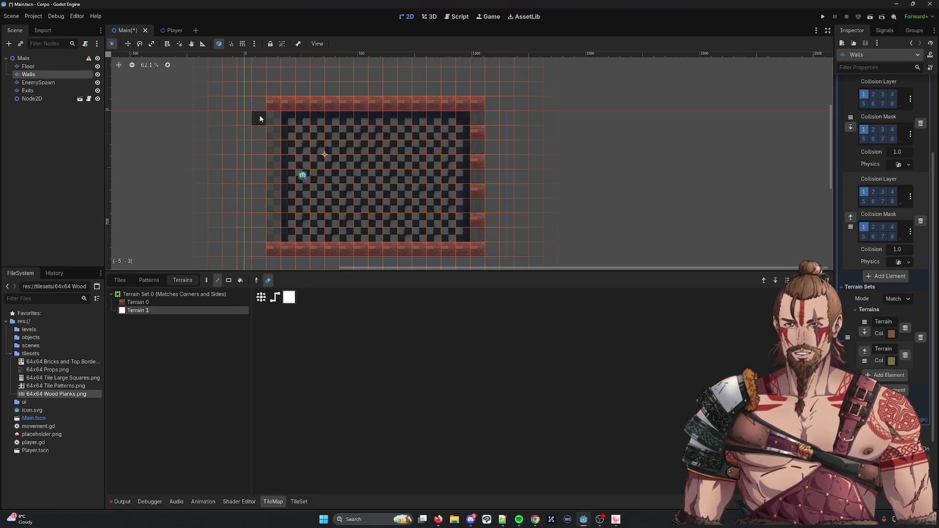
click(268, 280)
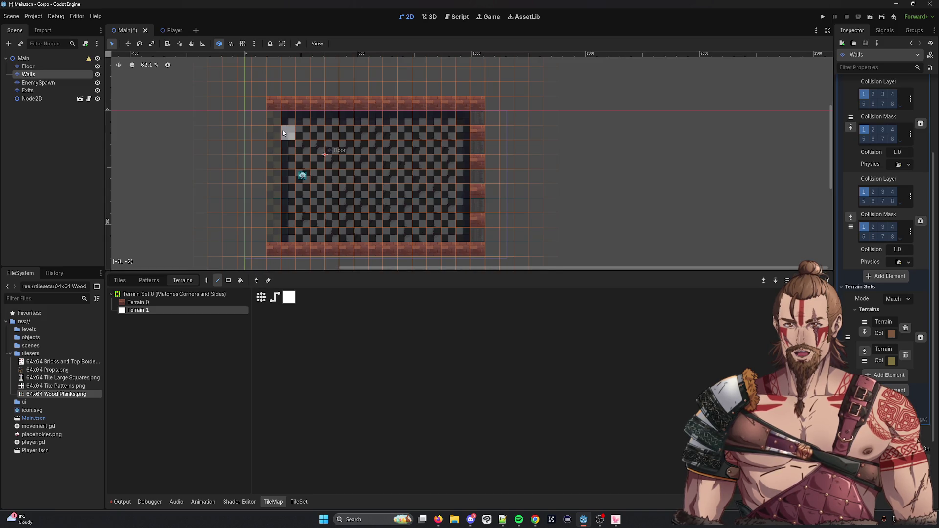
drag(259, 117, 259, 238)
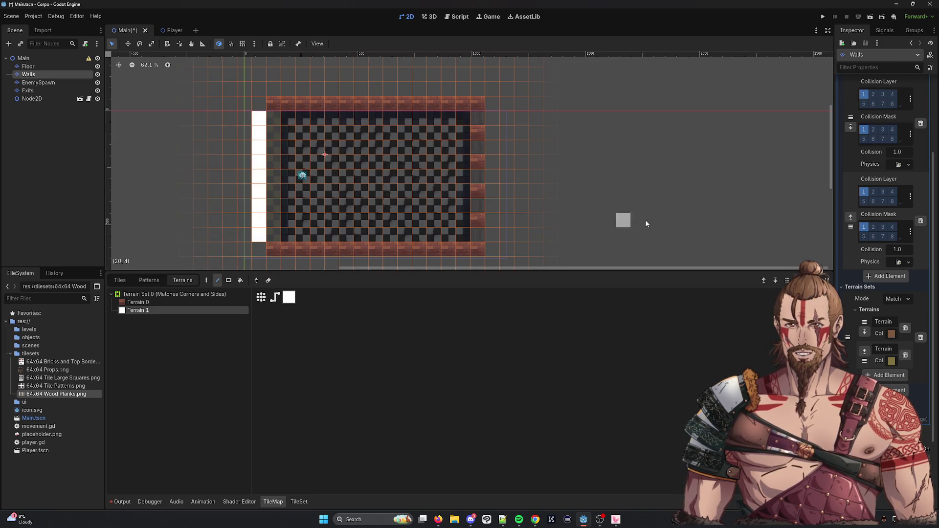
click(823, 16)
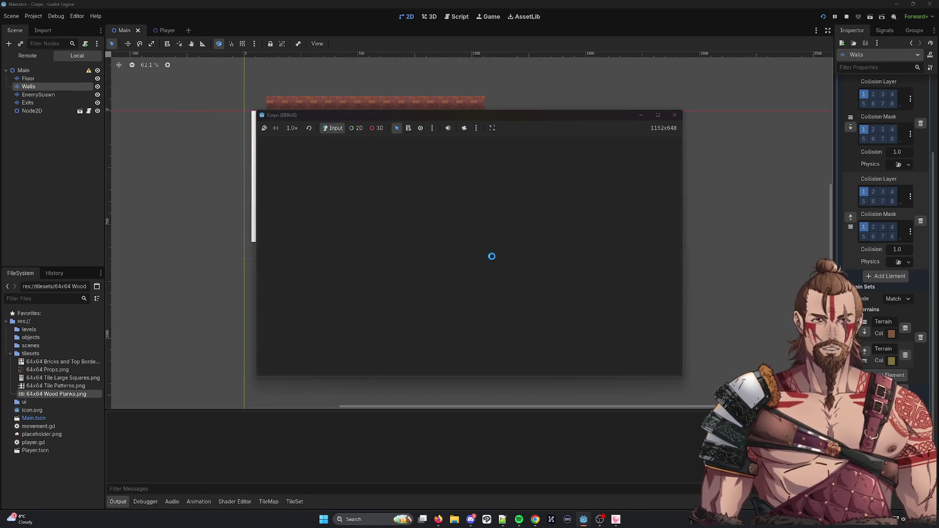
Steer the player around the room with the arrow keys to test the walls, then stop the game.
key(Left)
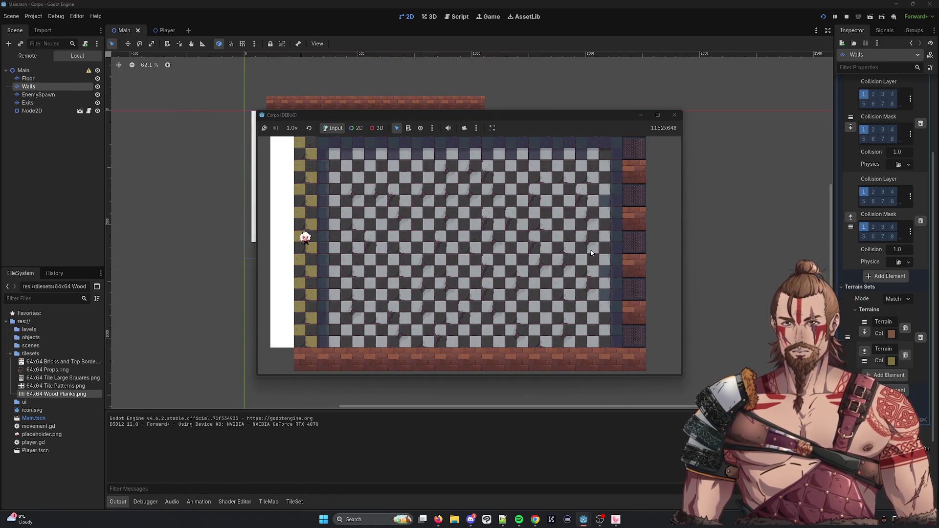
key(Up)
key(Down)
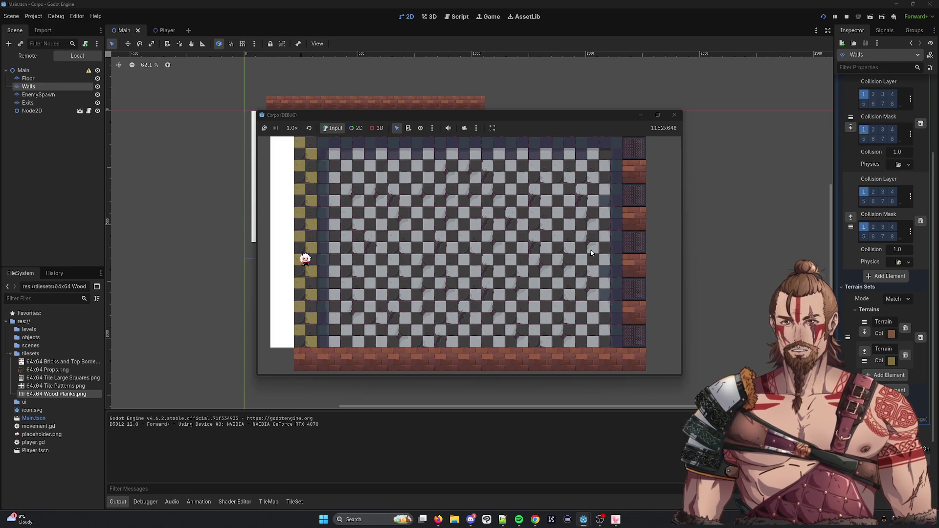
key(Up)
key(Right)
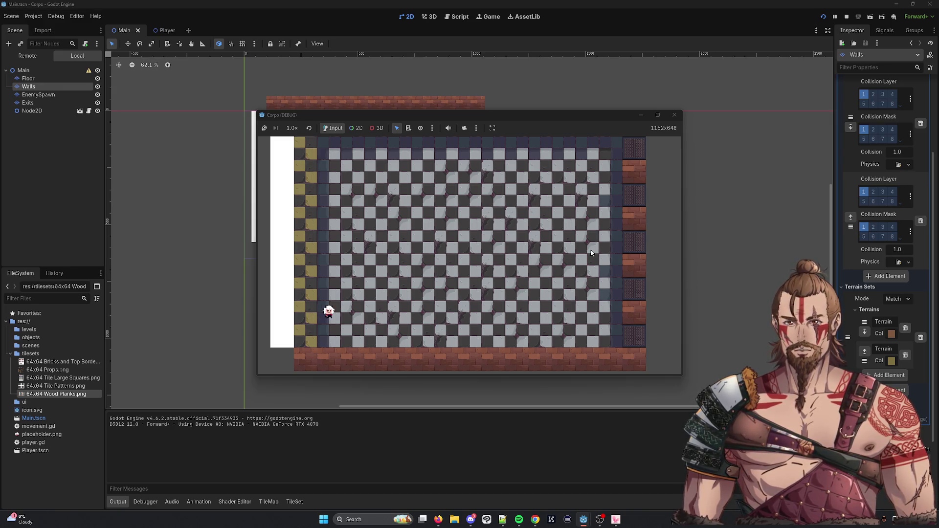
key(Right)
key(Right)
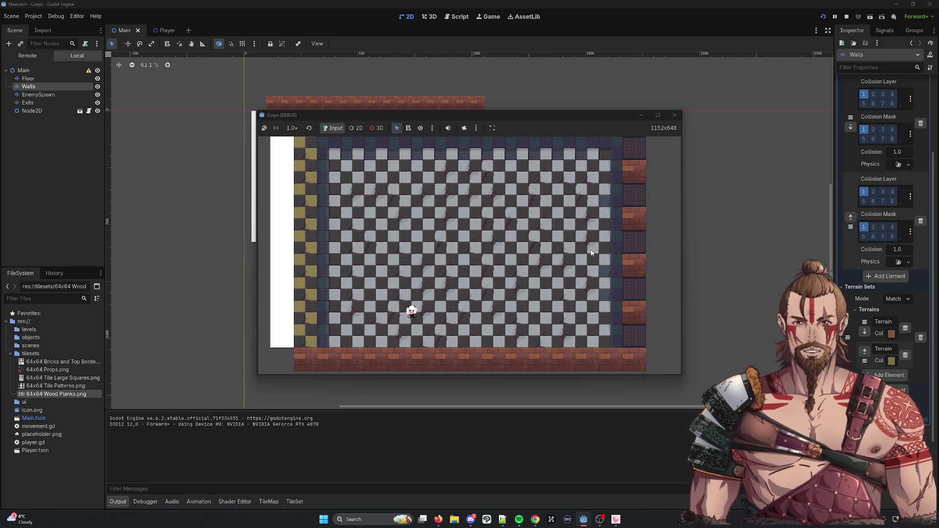
key(Up)
key(Left)
key(Up)
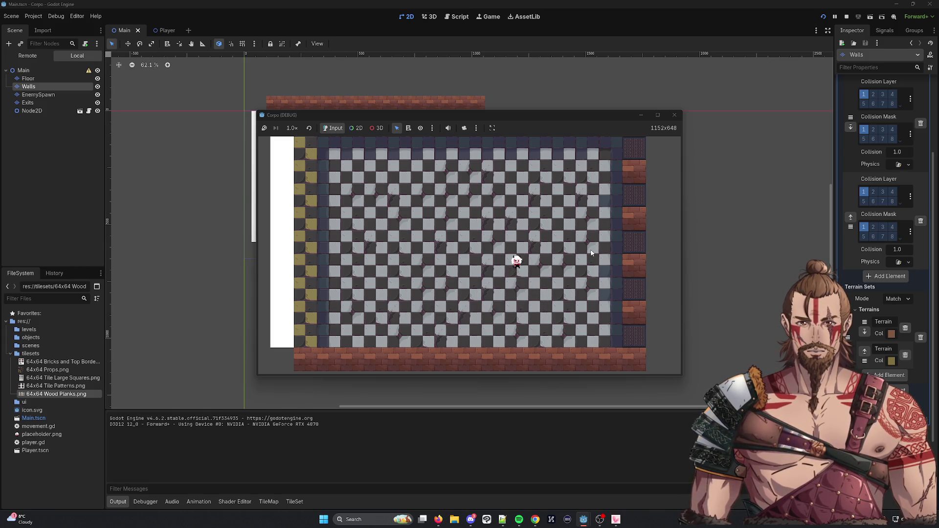
key(Left)
key(Up)
key(Right)
key(Up)
key(Left)
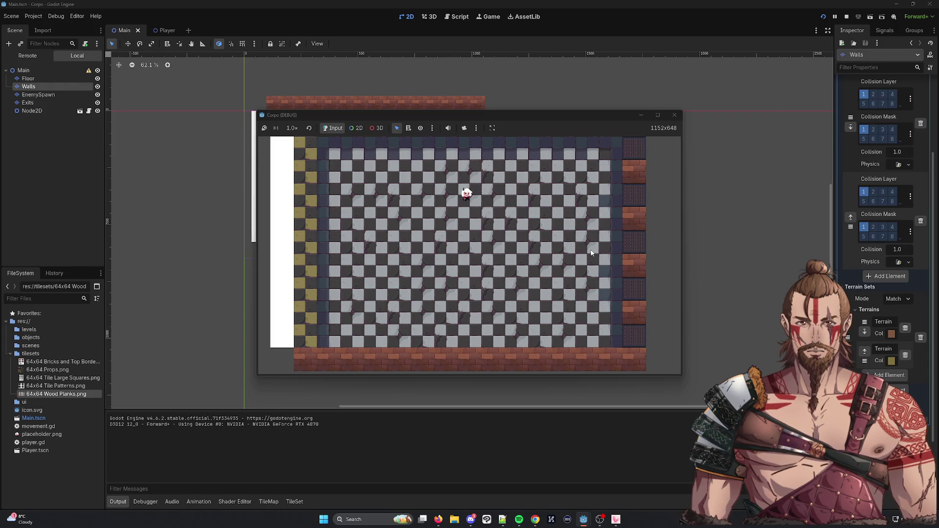
key(Right)
key(Down)
key(Left)
key(Right)
key(Right)
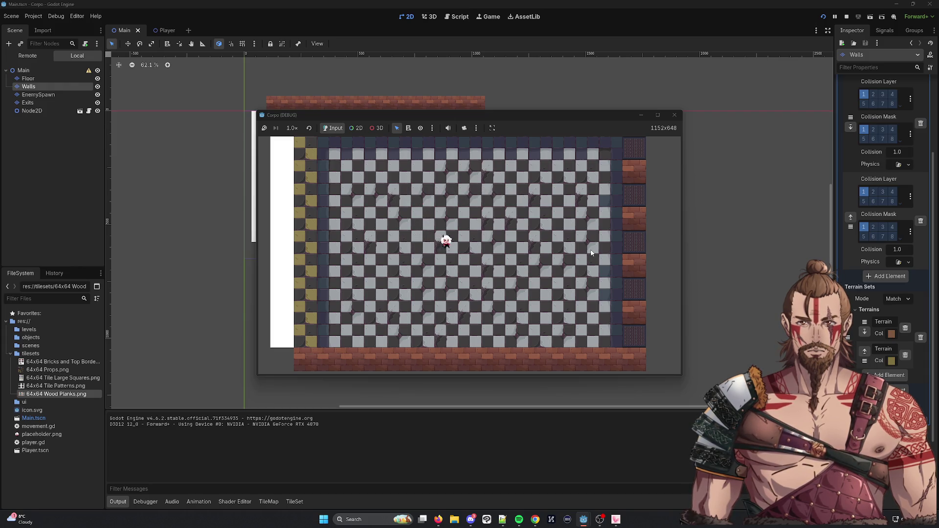
key(Down)
key(Right)
key(Up)
key(Right)
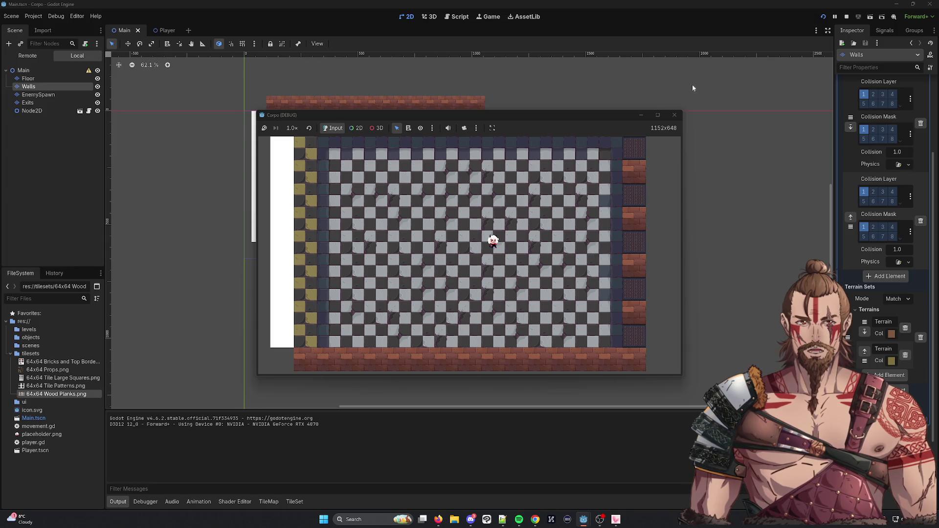
click(672, 116)
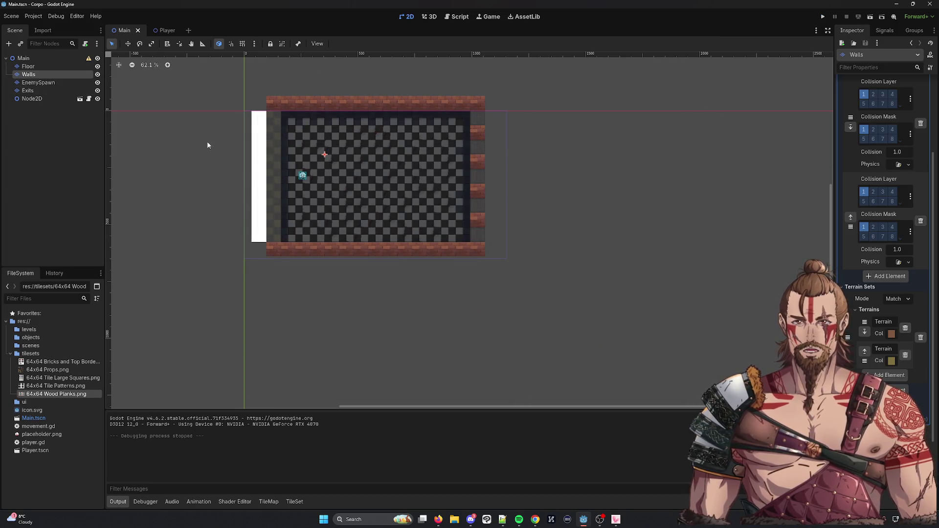
Select the Walls layer with Terrain 1 and extend the white left column by two tiles.
click(259, 247)
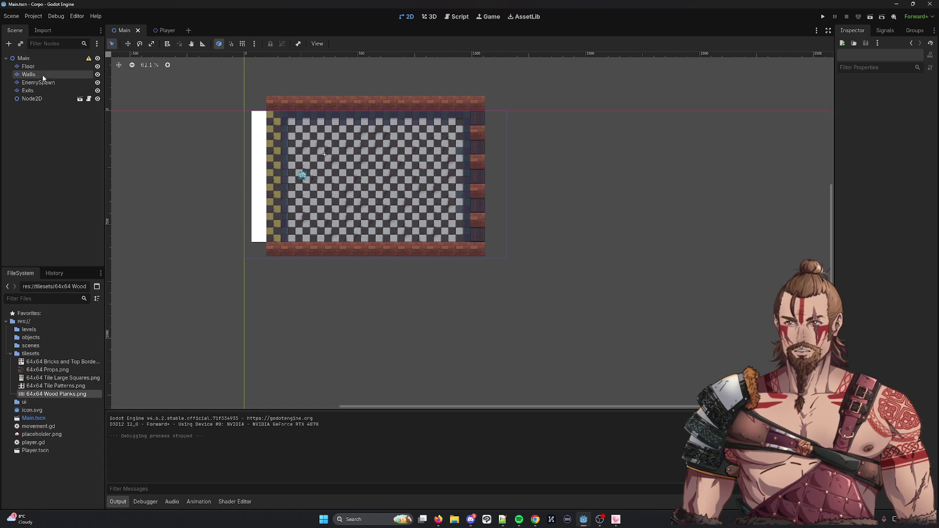
click(31, 74)
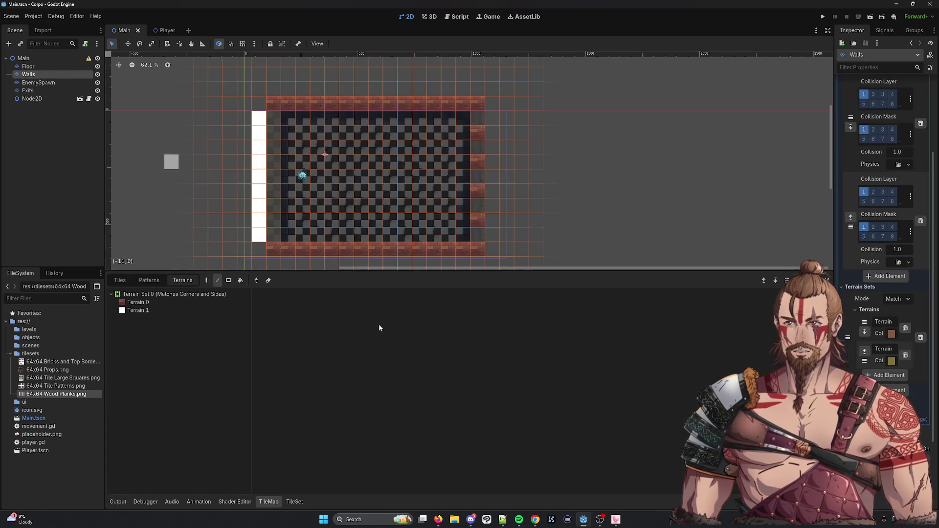
click(138, 310)
click(258, 103)
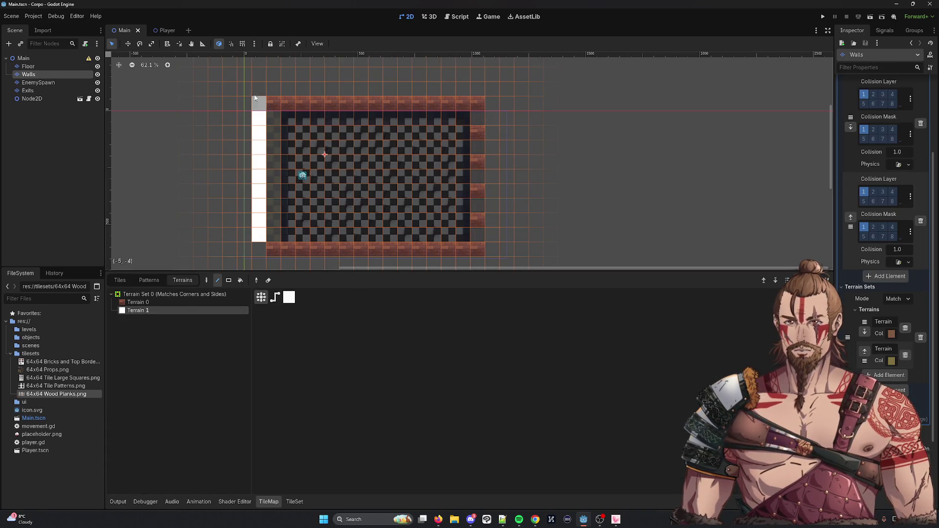
click(260, 249)
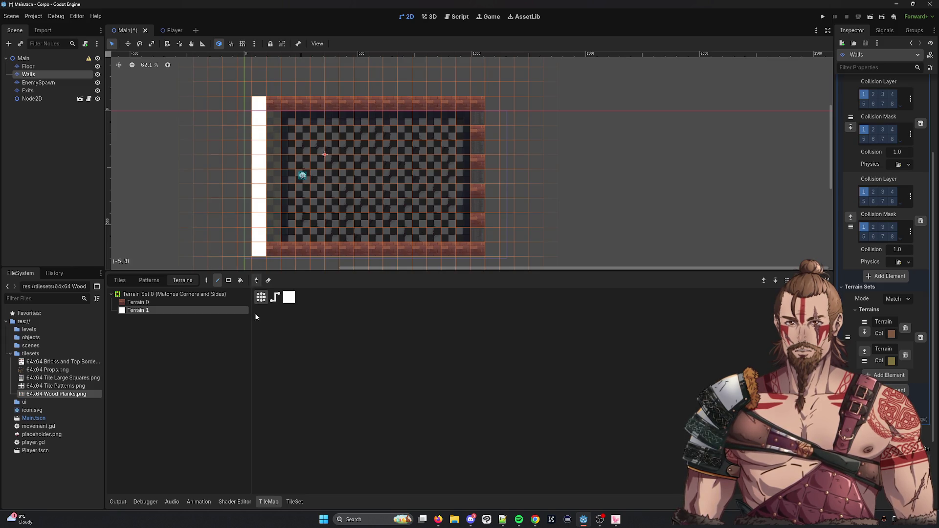
Paint straight Terrain 1 lines along the top, right and bottom edges, then save and run.
click(206, 280)
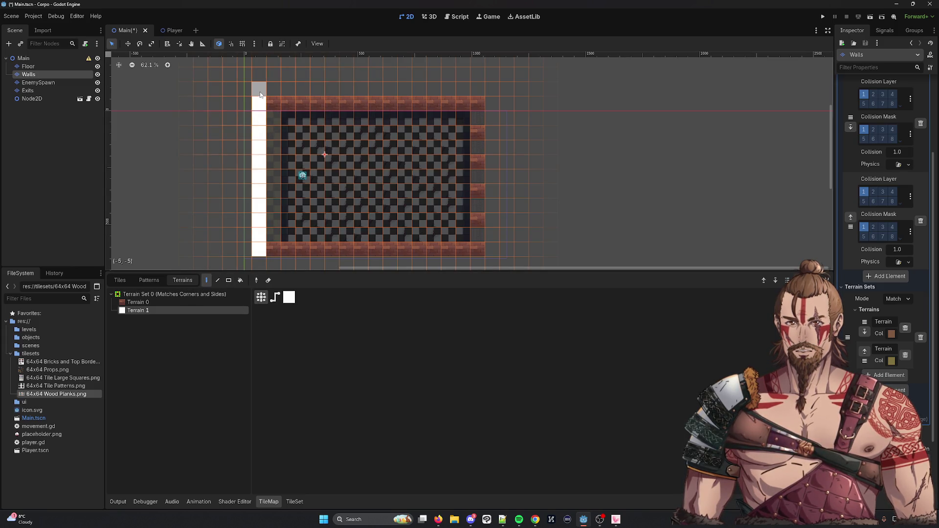
mouse_move(260, 95)
mouse_down()
mouse_move(425, 90)
mouse_move(488, 99)
mouse_up()
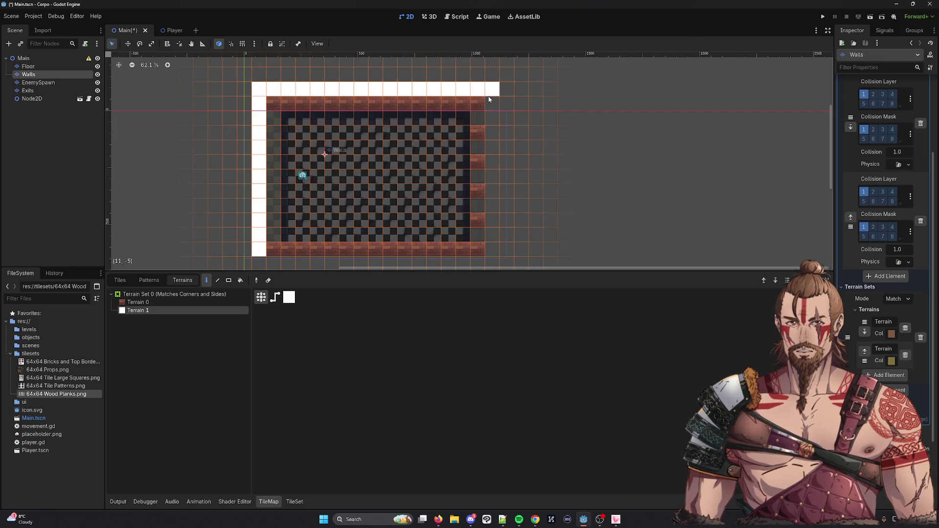
mouse_move(494, 151)
mouse_down()
mouse_move(491, 268)
mouse_move(255, 269)
mouse_up()
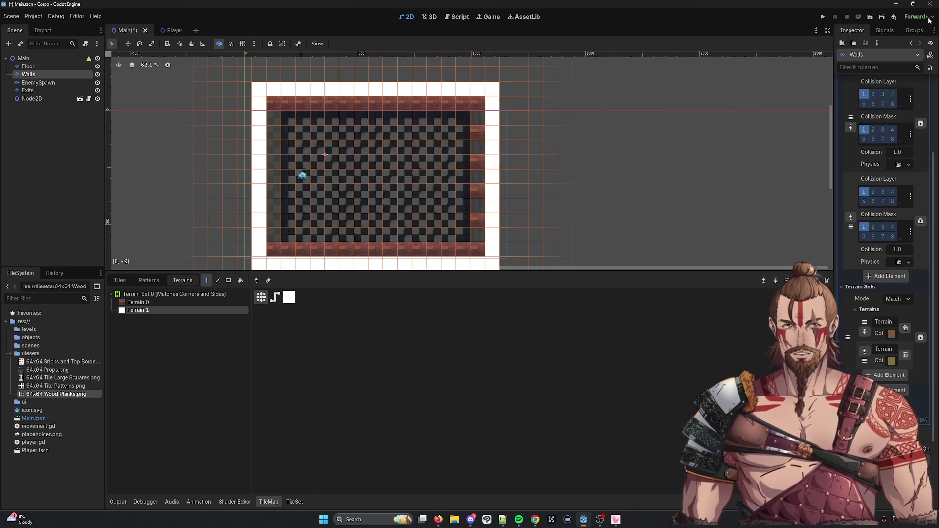
click(822, 17)
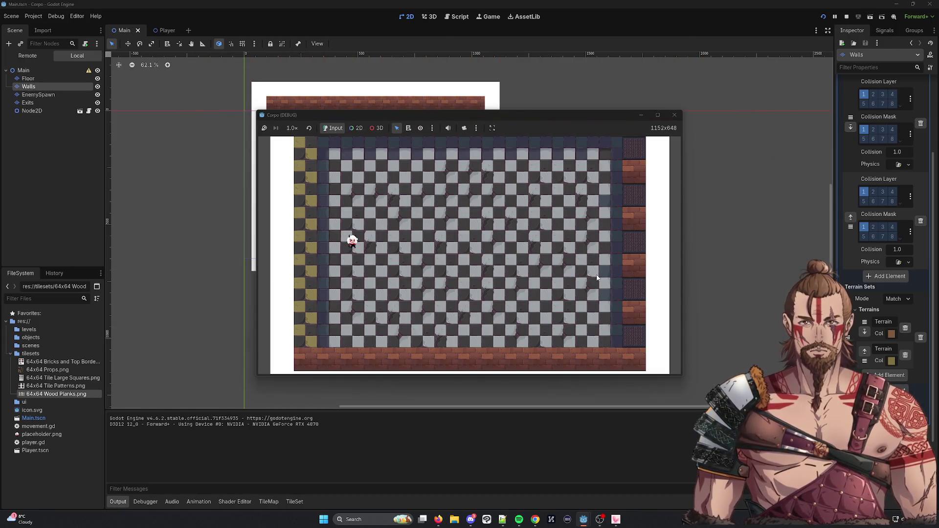
Move the player right in the running game, stop it, and switch to the browser.
key(Right)
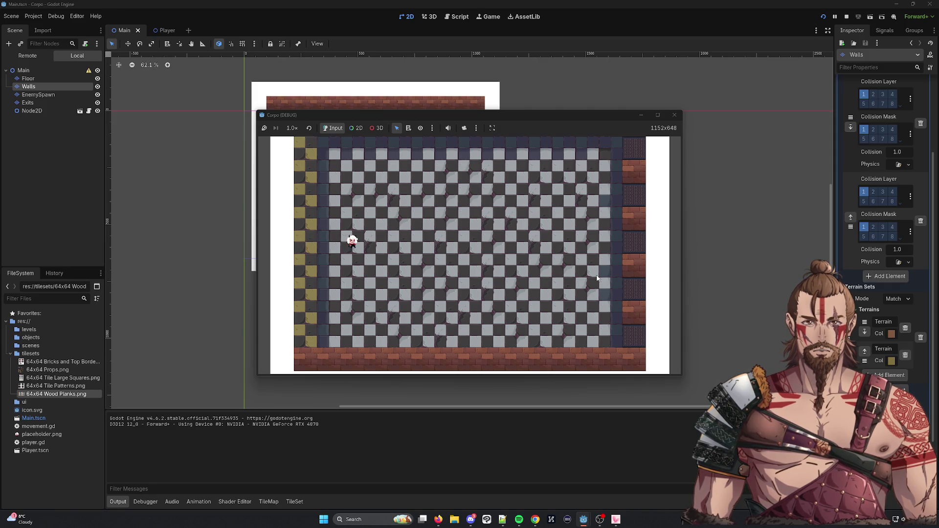
key(Right)
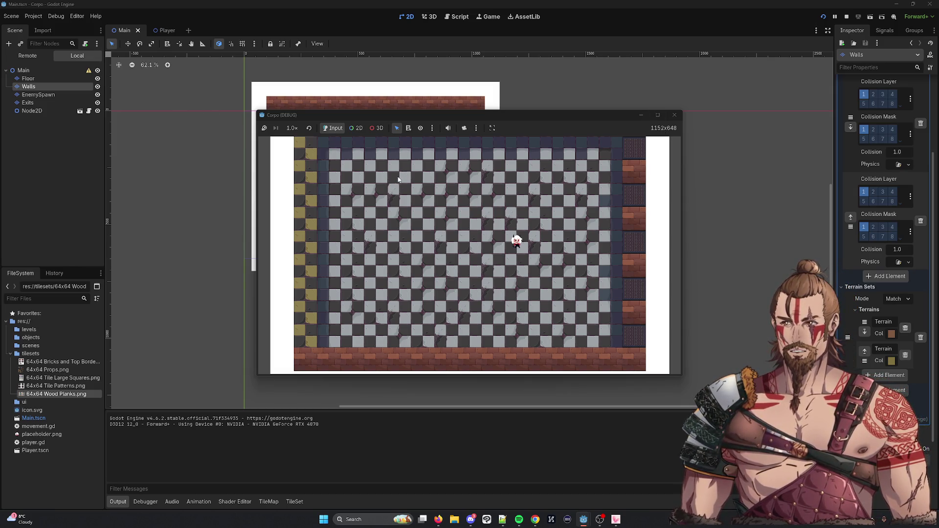
click(675, 115)
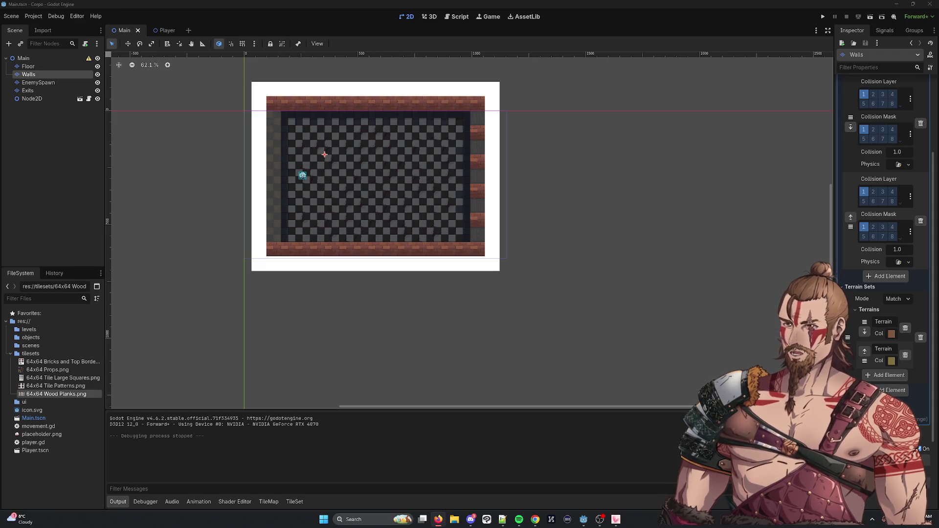
key(alt+Tab)
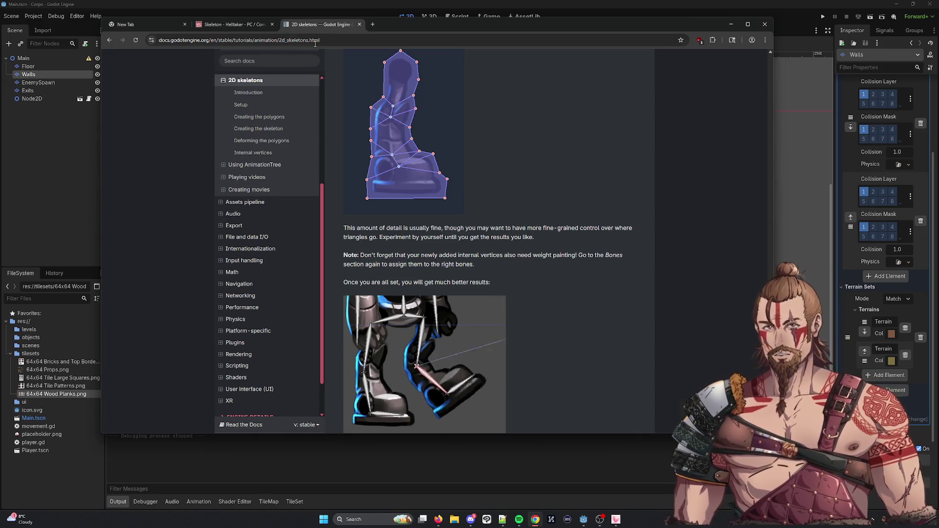
Search Google in a new tab for 'godot increase game camera size'.
click(374, 24)
text(godot )
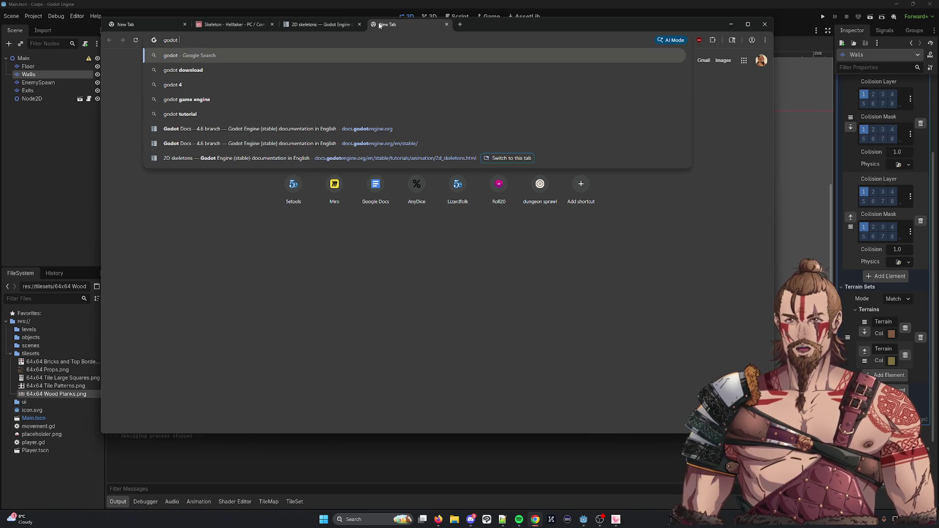
text(increase)
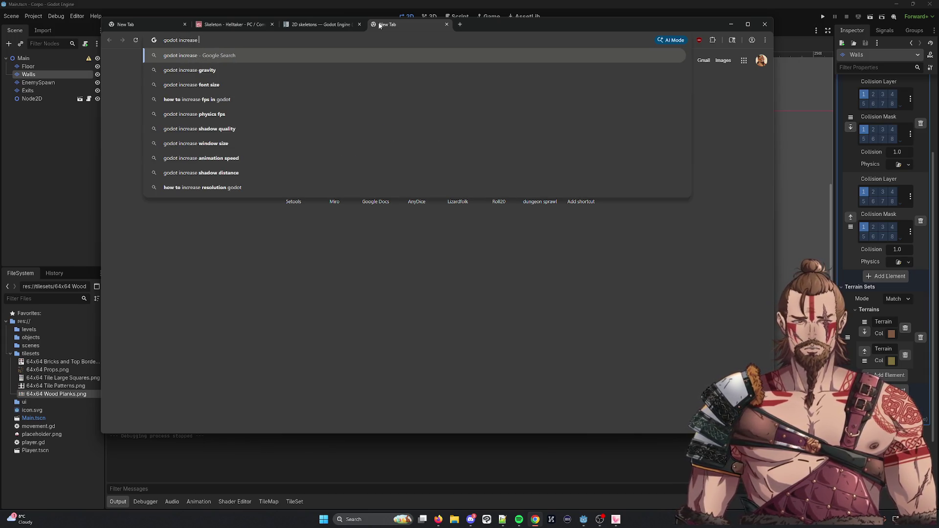
mouse_move(525, 28)
mouse_down()
mouse_move(634, 257)
mouse_move(612, 247)
mouse_move(602, 111)
mouse_up()
text(game)
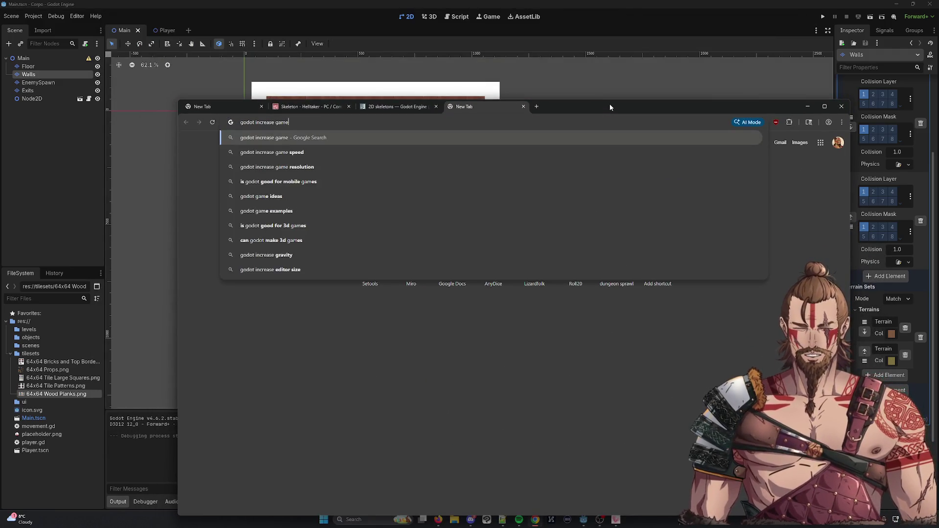
text( camer)
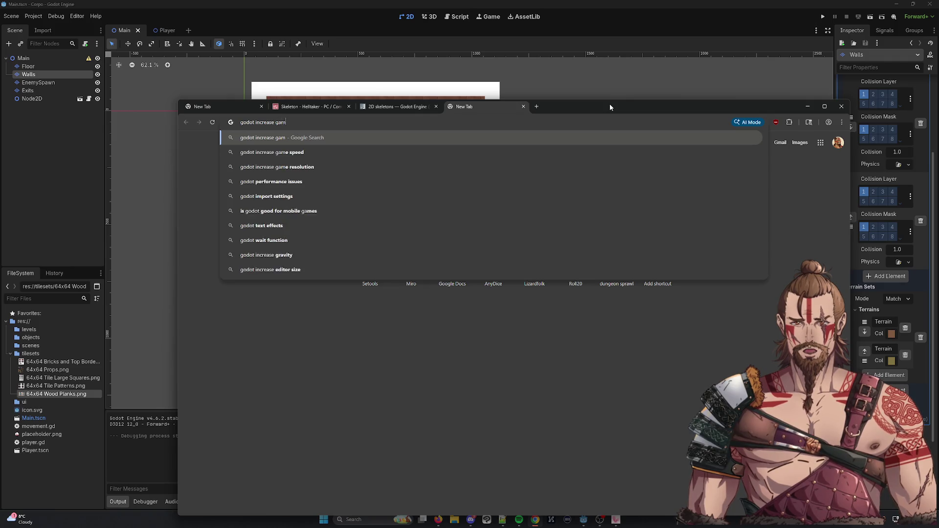
text(a size)
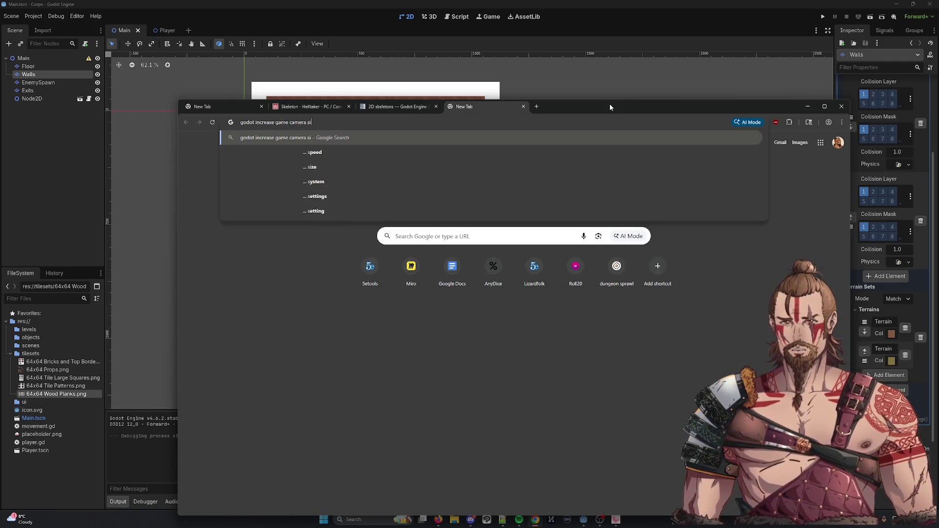
key(Return)
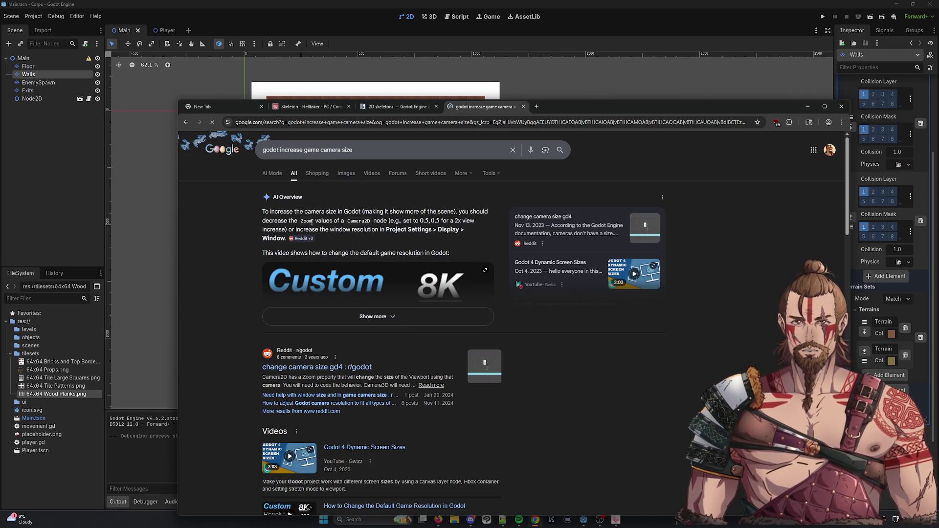
Refine the search to 'godot4 change game resolution', then return to the Godot editor.
scroll(294, 261, down, 2)
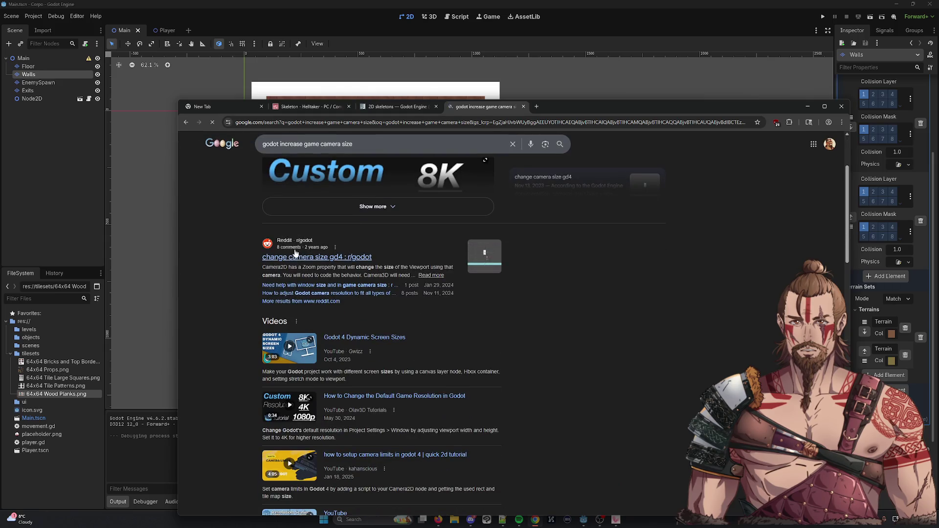
scroll(294, 261, up, 2)
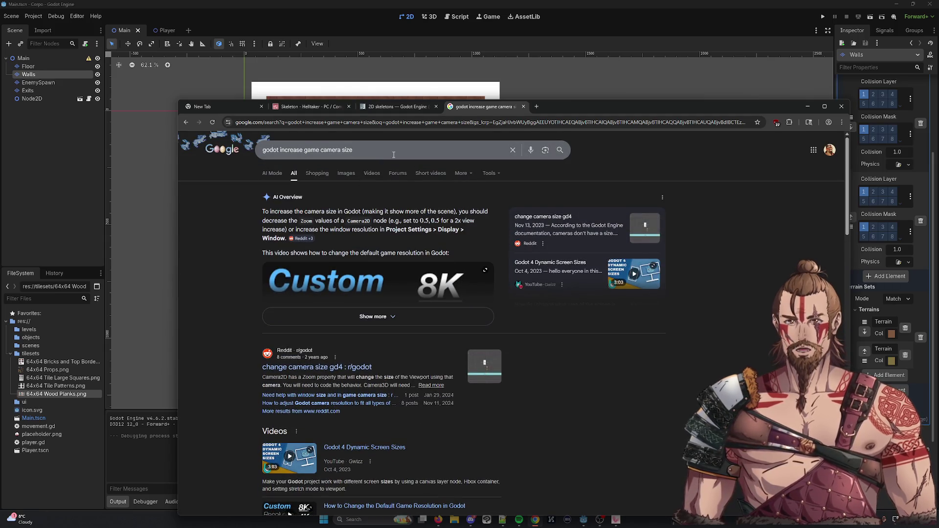
drag(353, 151, 280, 150)
text(cha)
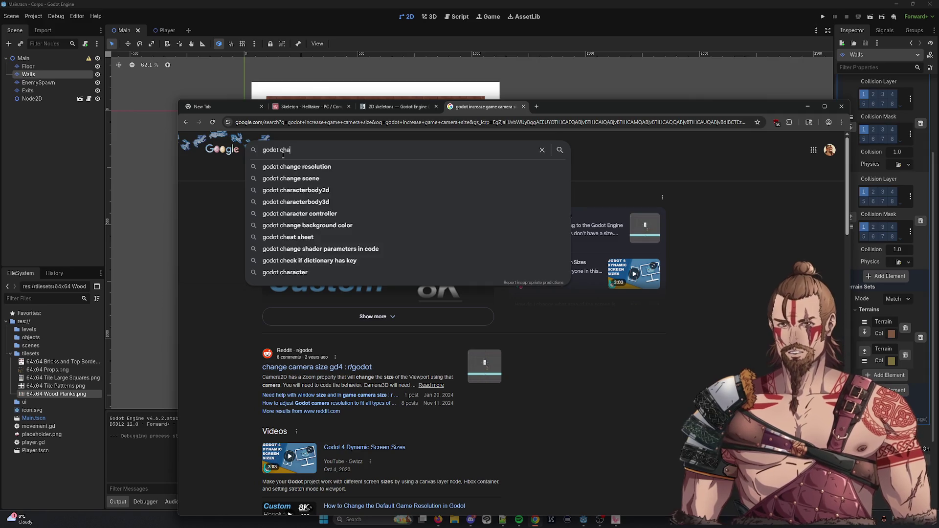
text(nge game resolution)
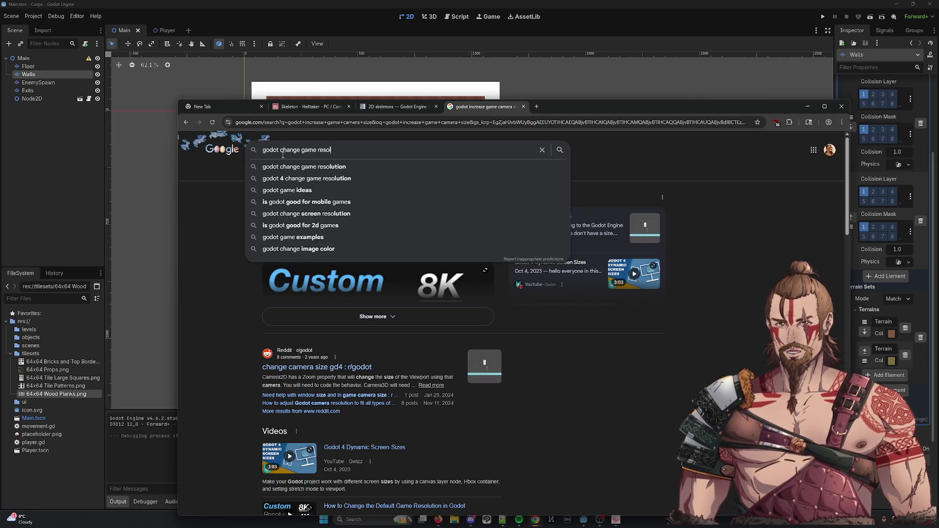
key(Return)
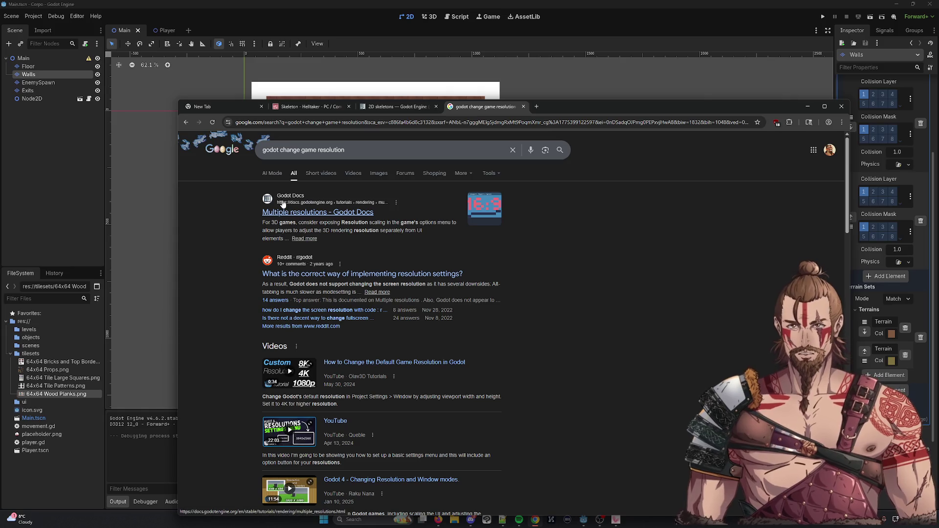
click(279, 148)
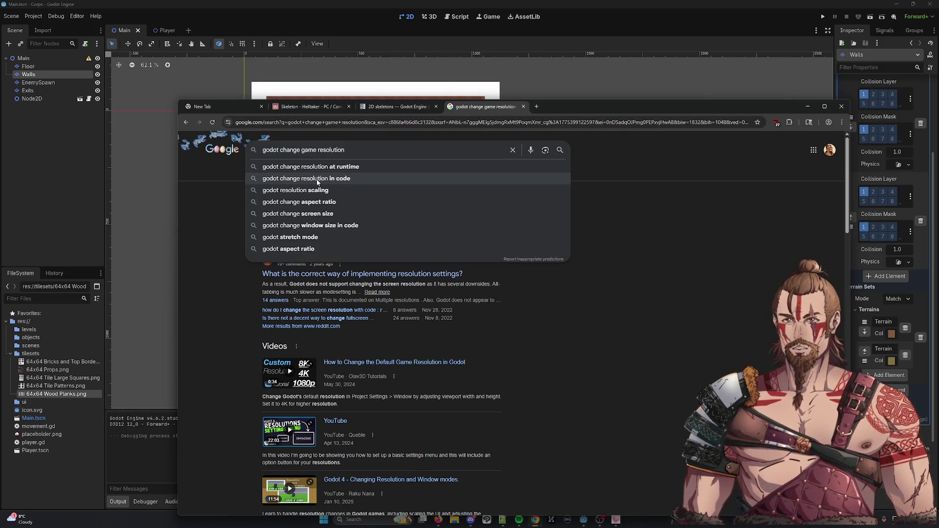
text(4)
key(Return)
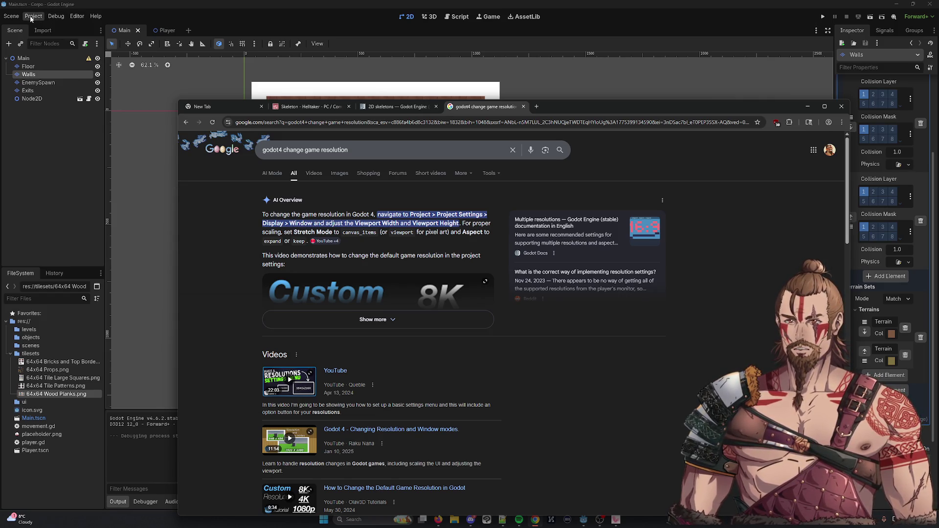
key(alt+Tab)
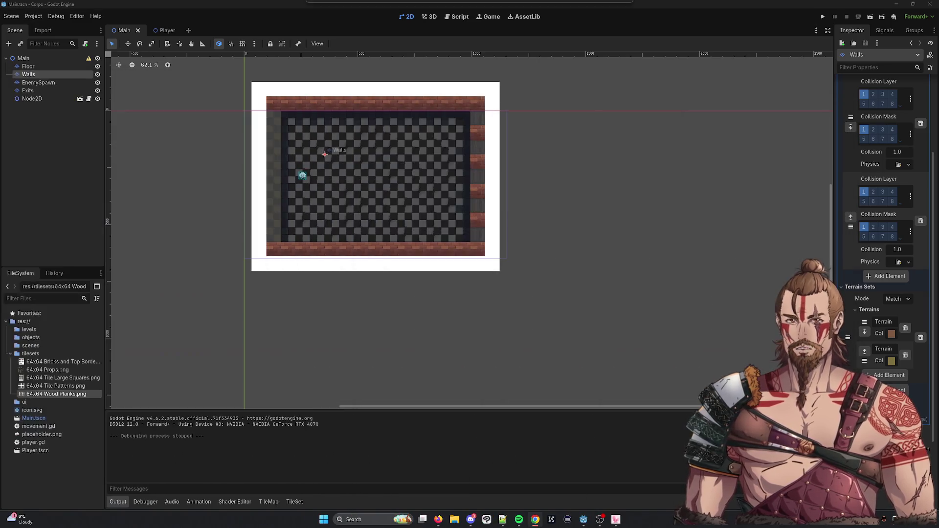
Open Project Settings and look through the Autoload, Shader Globals and Import Defaults tabs.
click(33, 16)
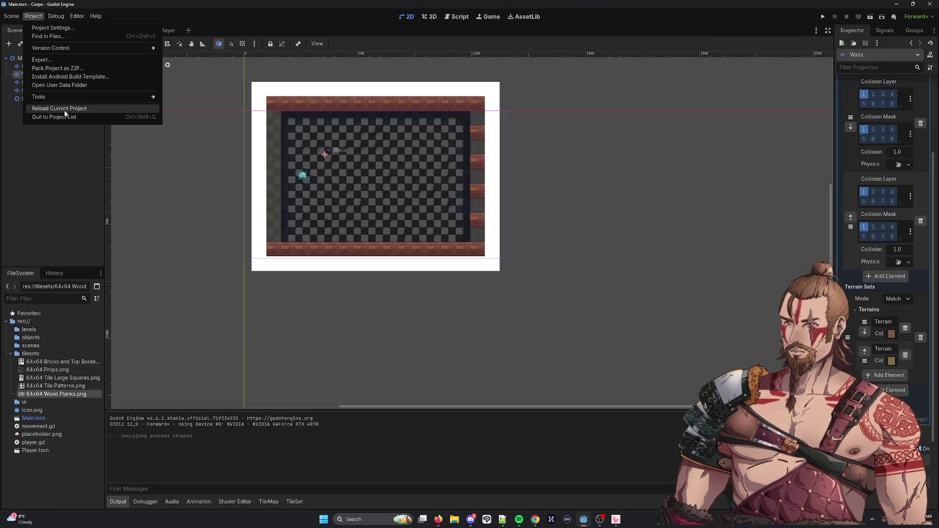
click(69, 29)
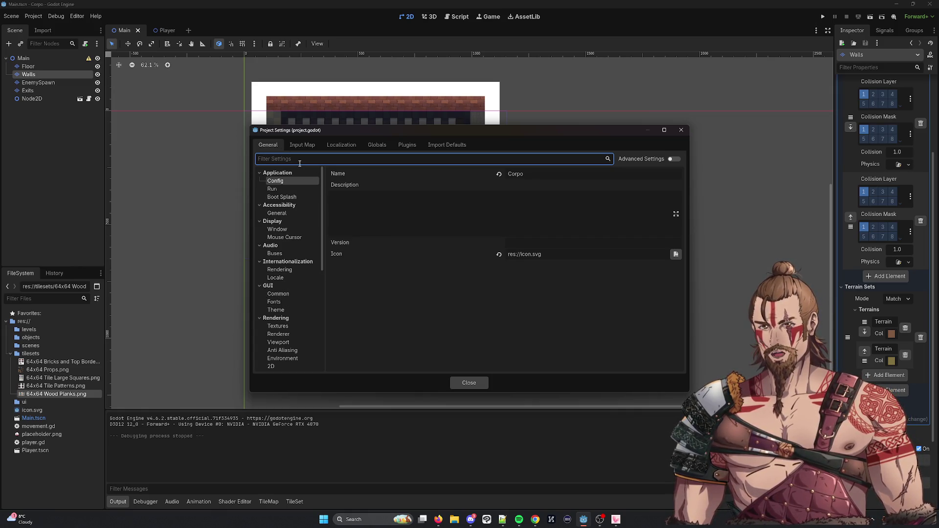
click(364, 146)
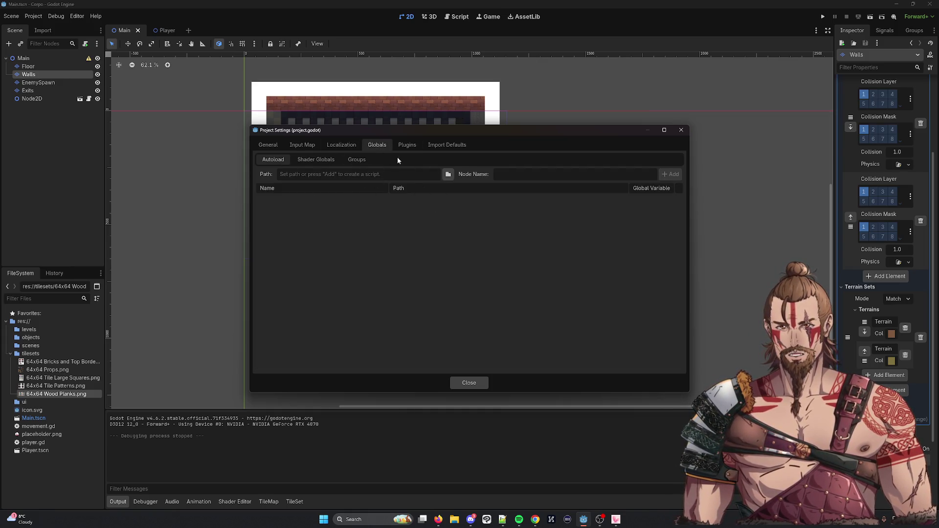
click(322, 166)
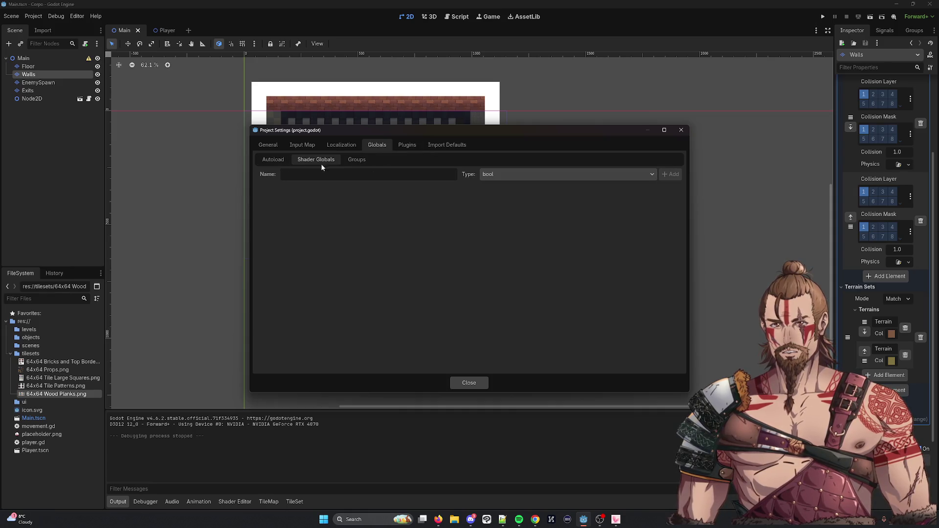
click(430, 145)
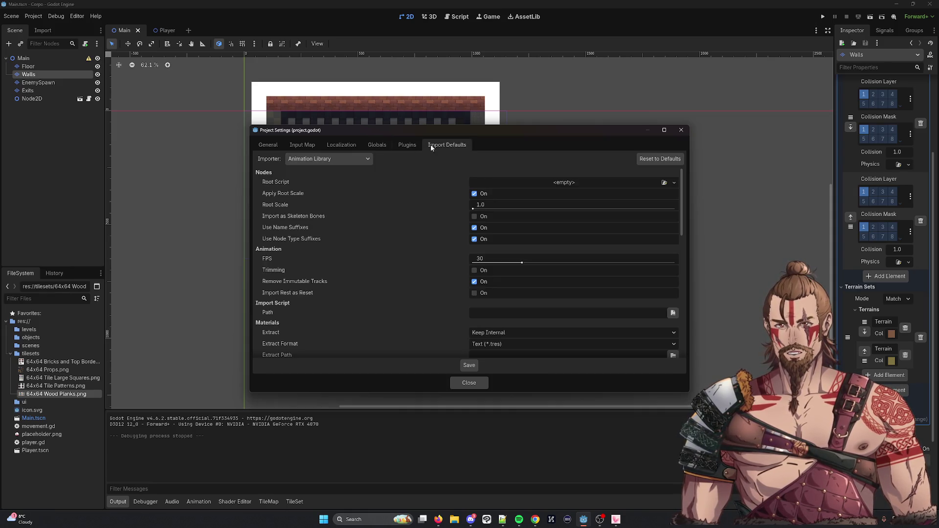
click(276, 148)
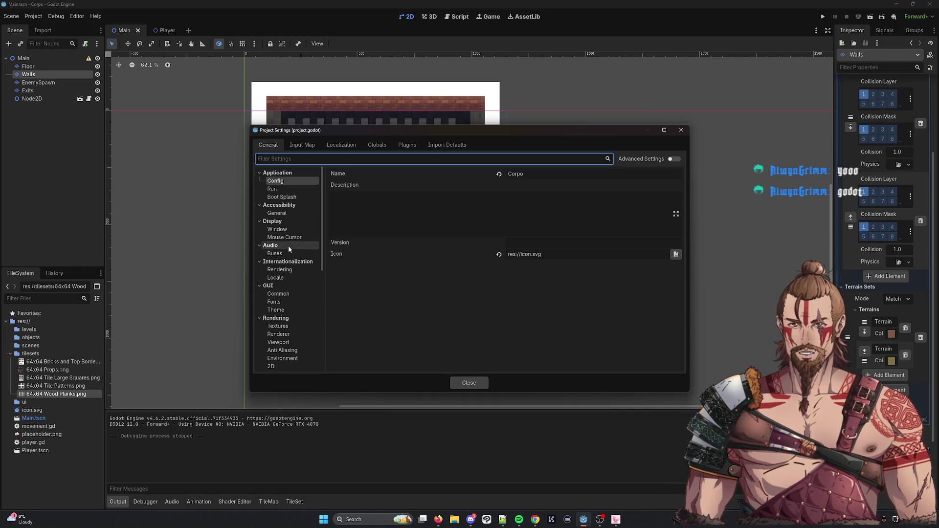
Set Display > Window viewport width to 1920 and height to 1080, then close the settings.
click(283, 229)
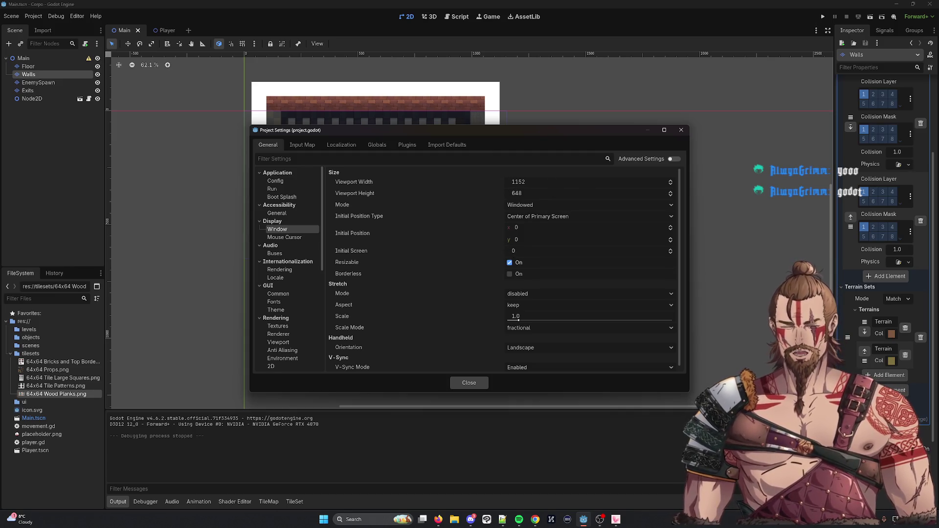
key(alt+Tab)
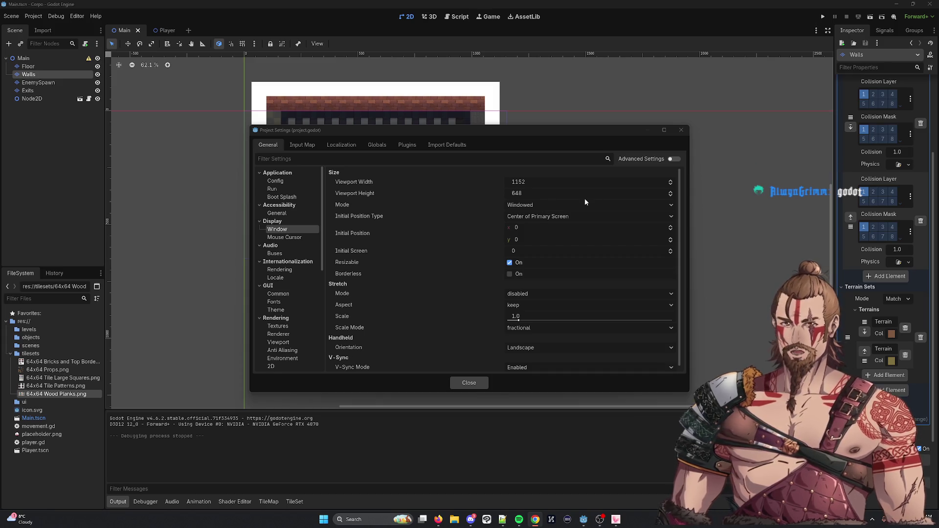
click(574, 181)
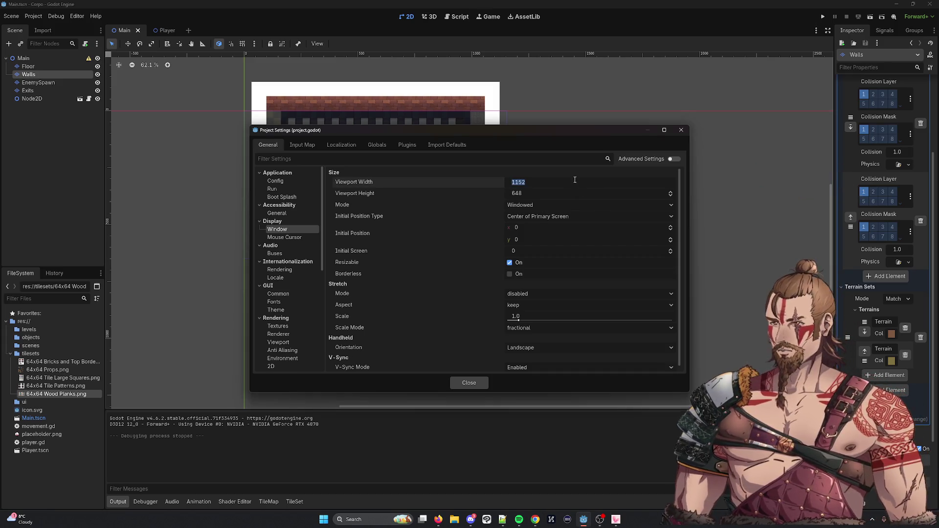
text(1920)
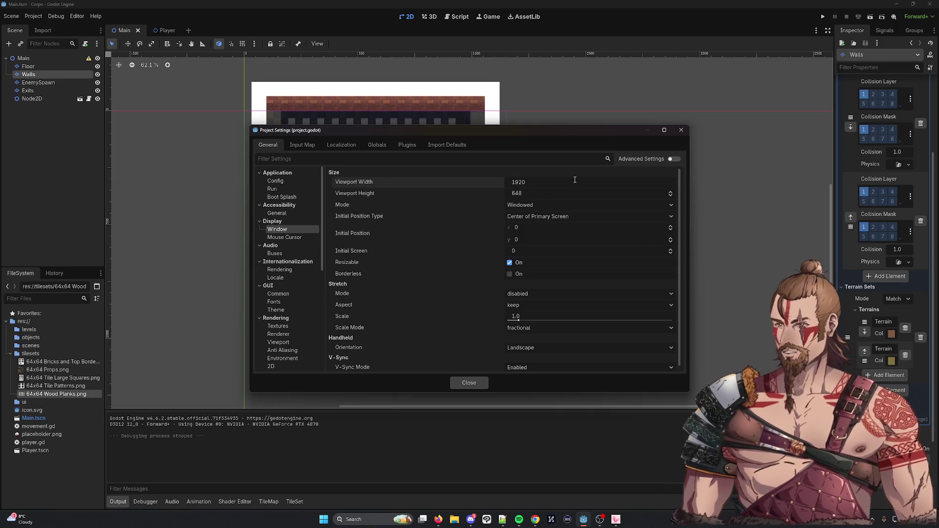
key(Tab)
text(10)
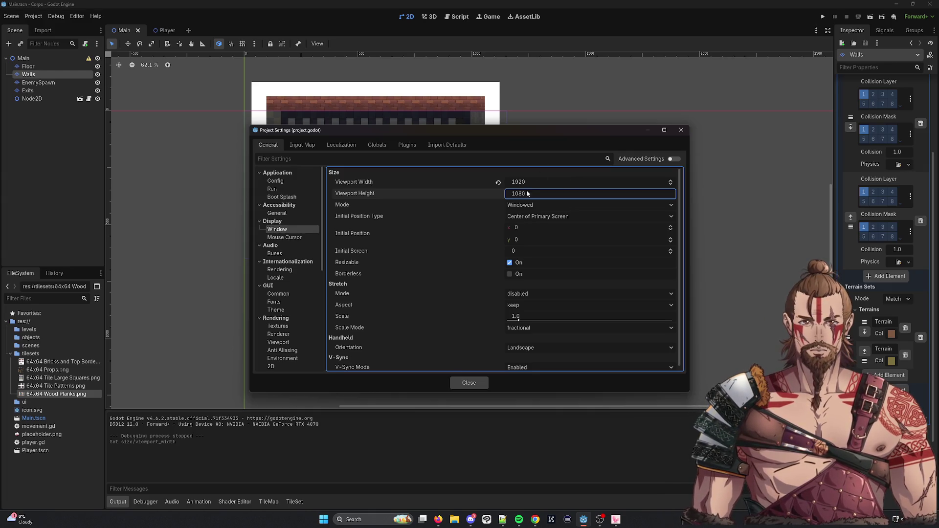
click(462, 381)
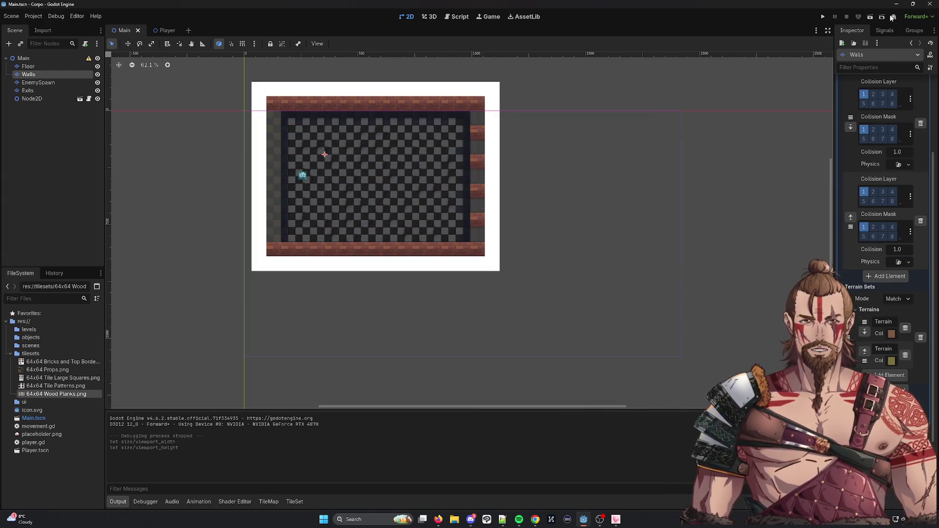
Check the new window size, then shift all six level nodes right and down together.
click(824, 17)
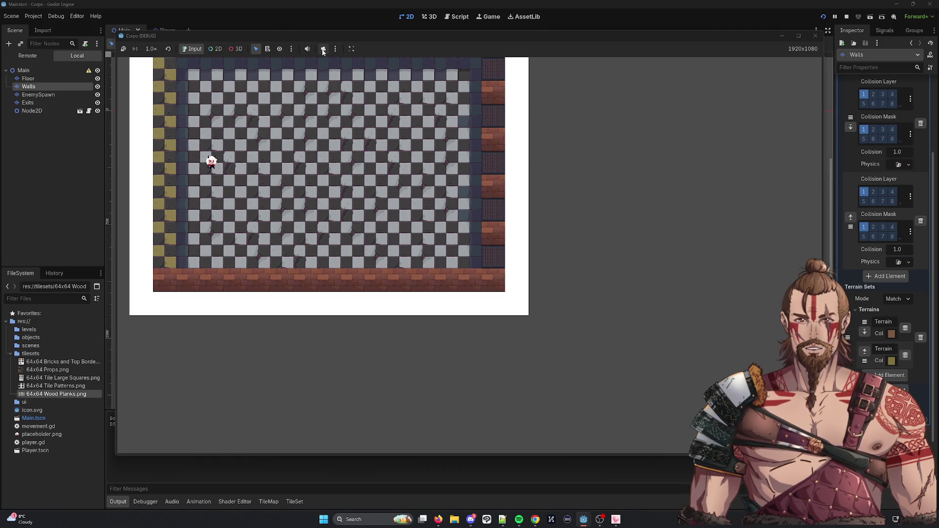
click(815, 36)
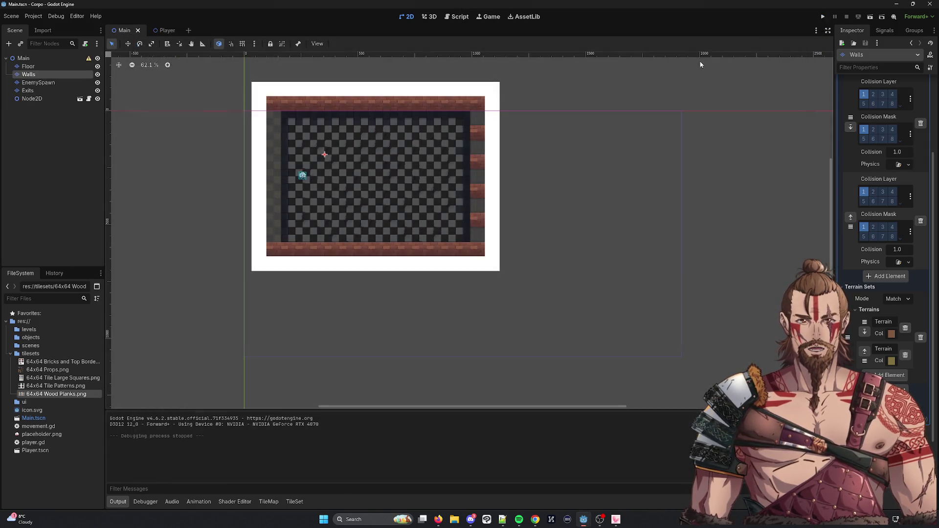
click(236, 74)
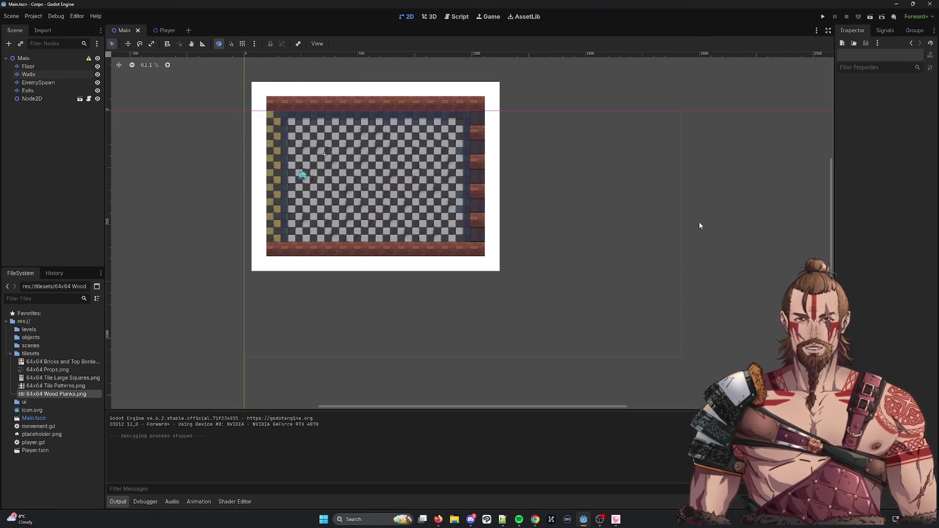
drag(217, 69, 591, 318)
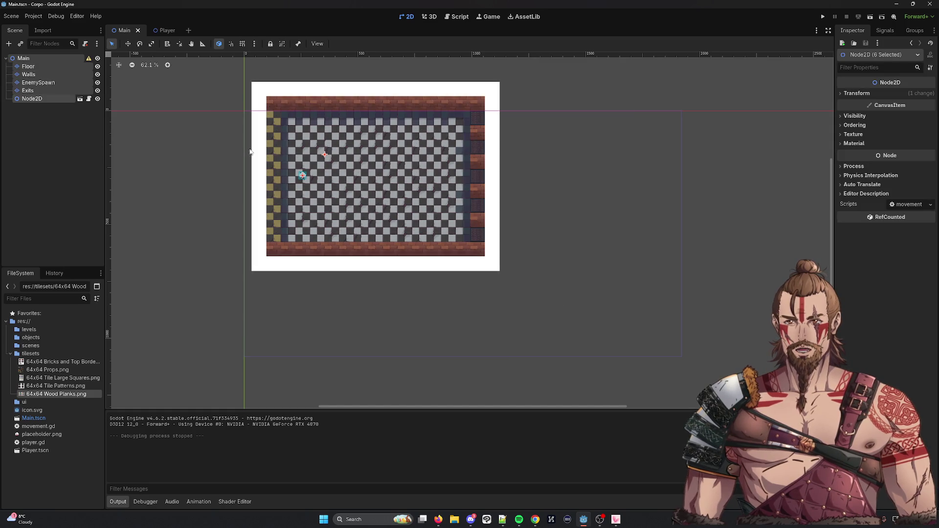
drag(409, 177, 500, 237)
click(729, 153)
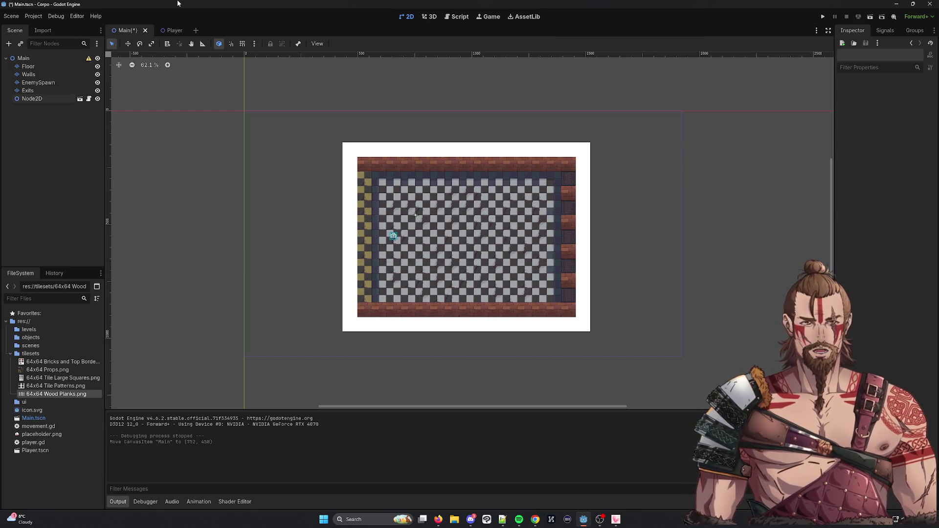
Save and run the game, move the player left, up and right, then stop it.
click(822, 17)
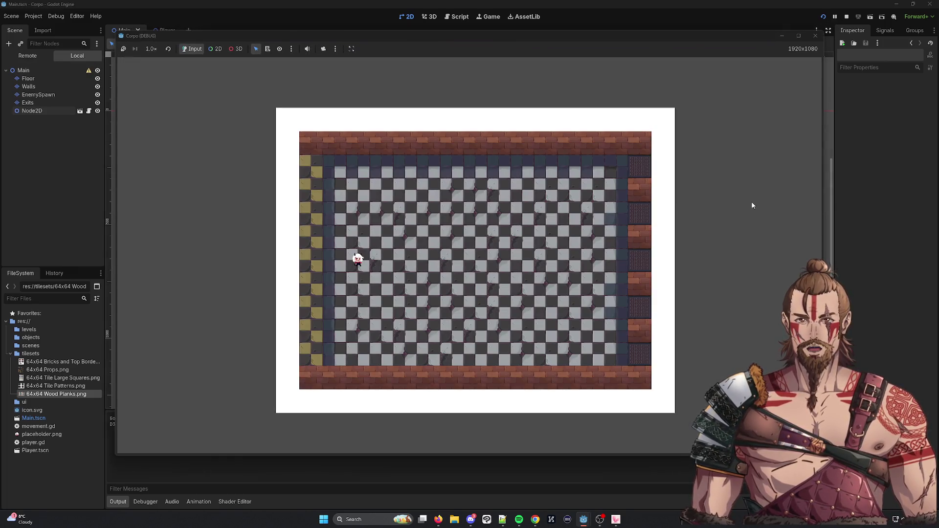
key(Left)
key(Up)
key(Right)
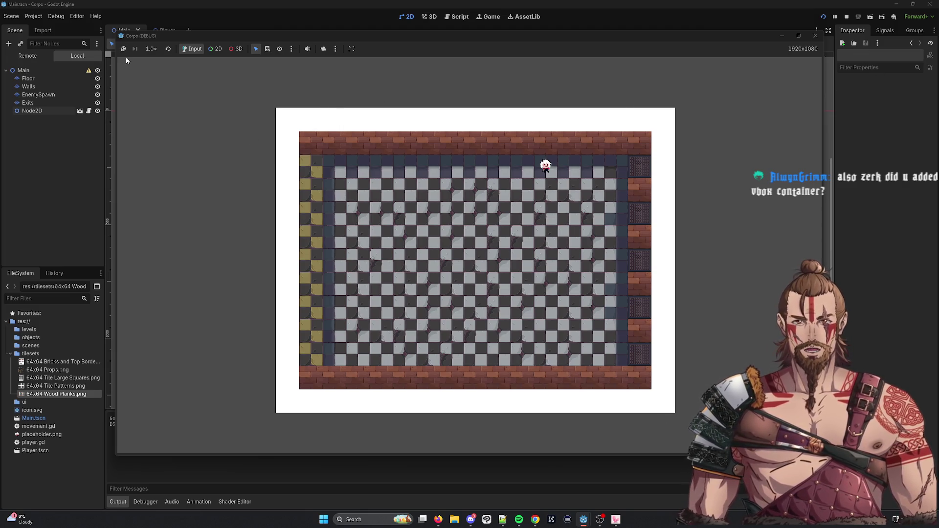
click(814, 36)
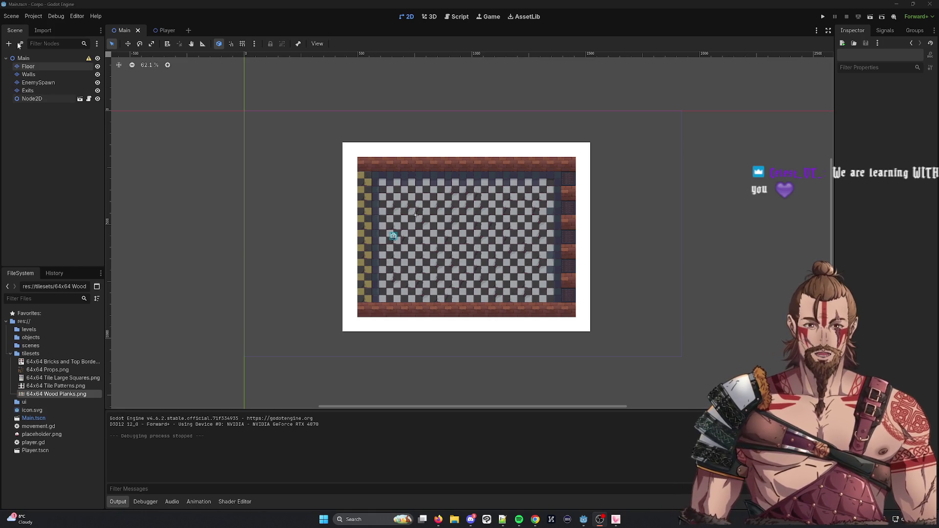
Create a new scene with a 2D Scene (Node2D) root, comparing against the Player scene.
click(19, 19)
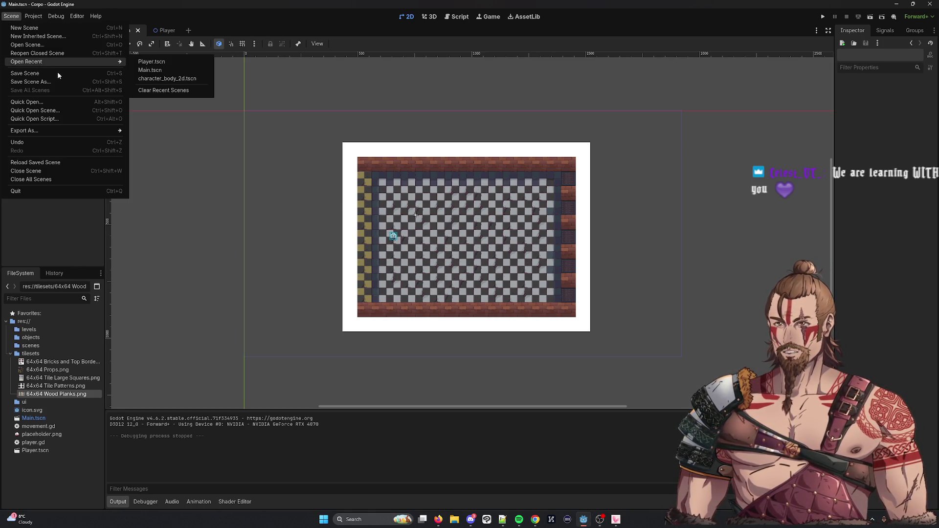
click(48, 72)
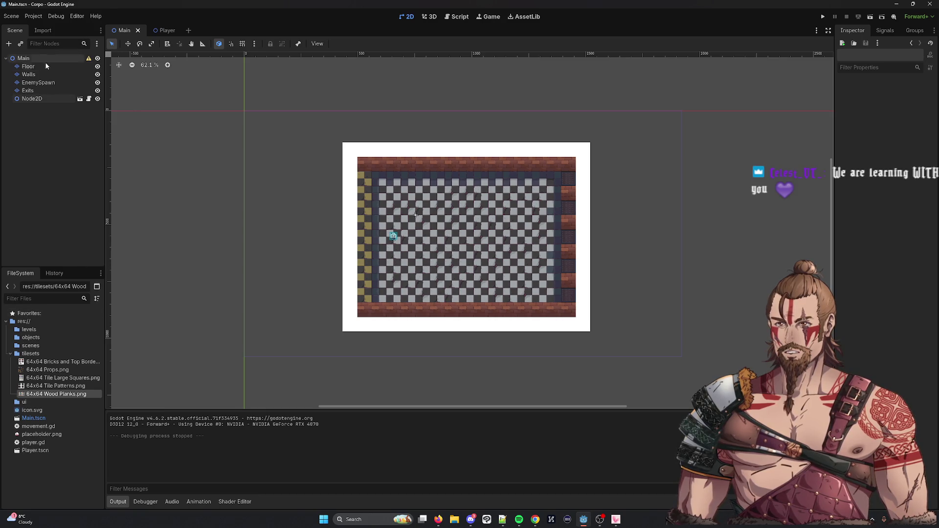
click(163, 30)
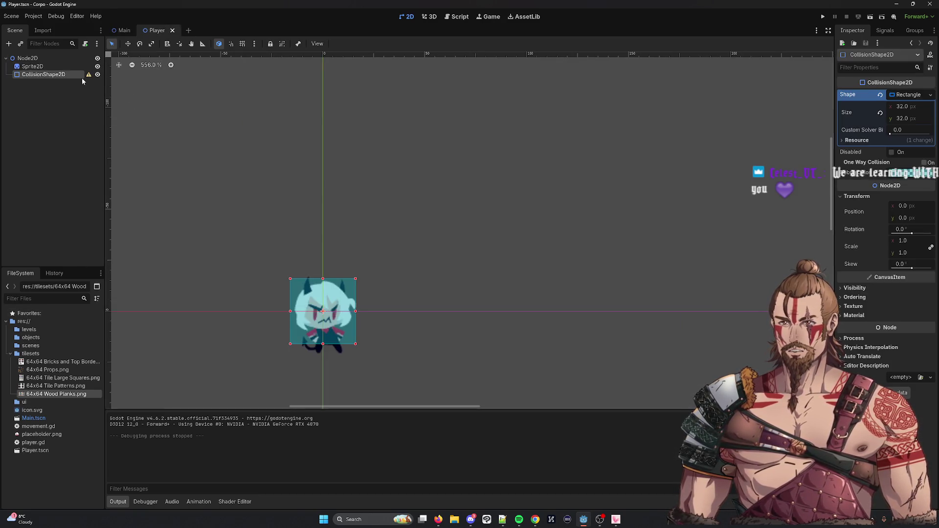
click(122, 30)
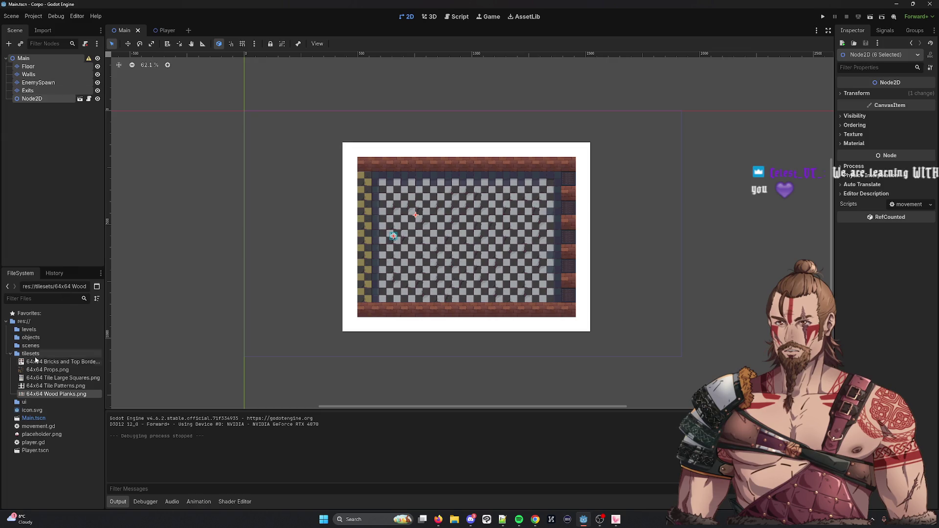
click(11, 16)
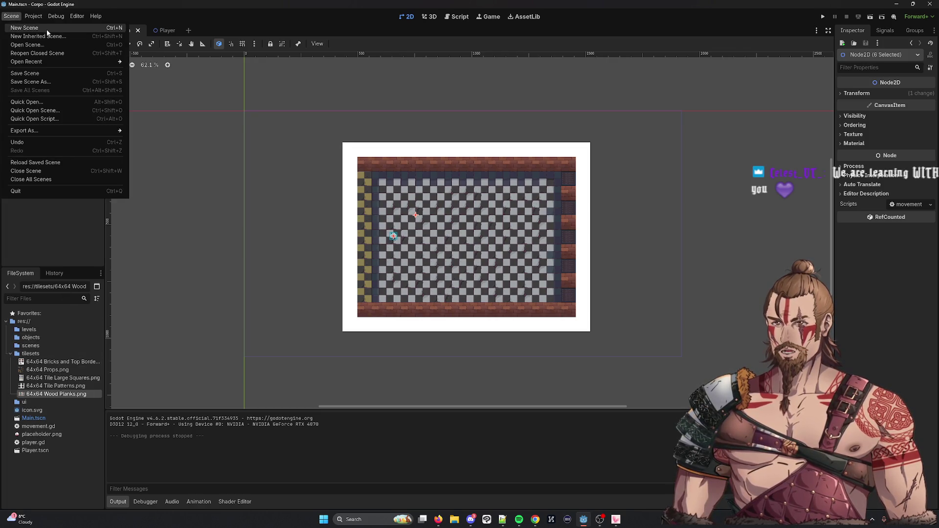
click(22, 25)
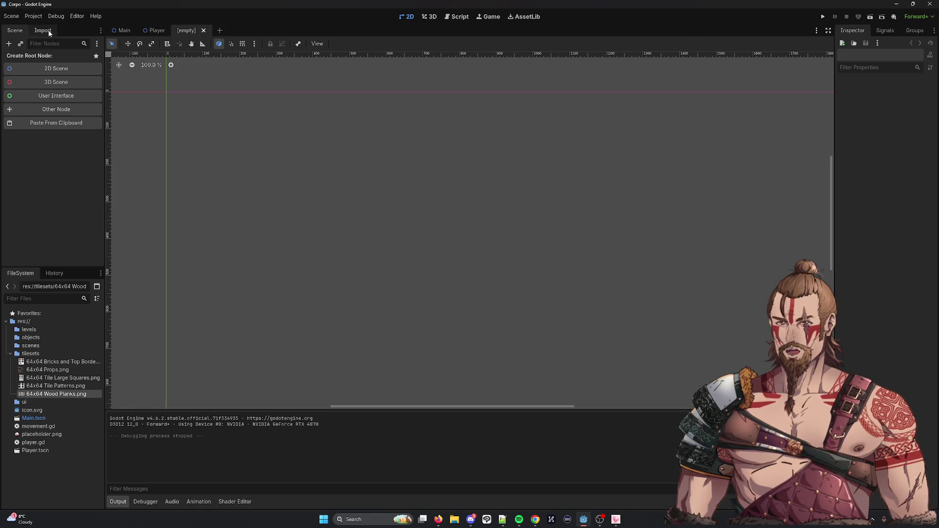
click(155, 30)
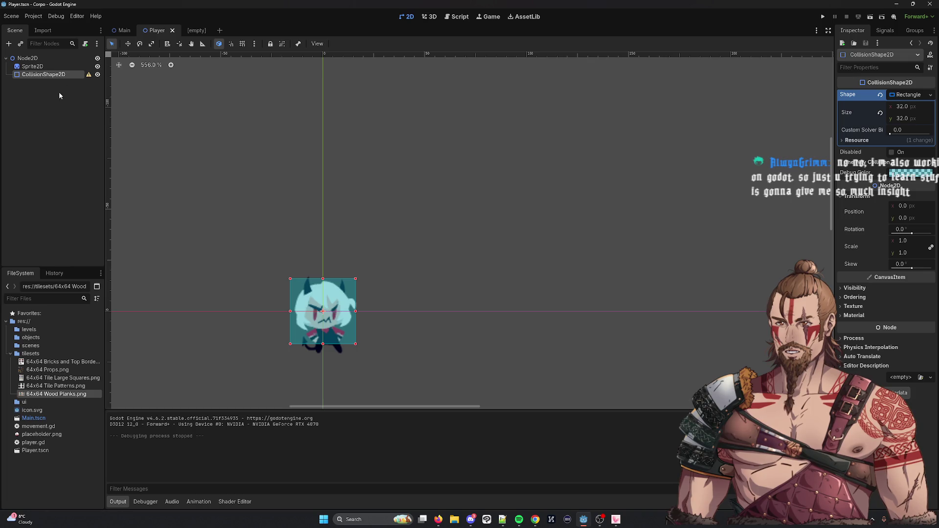
click(196, 30)
click(73, 69)
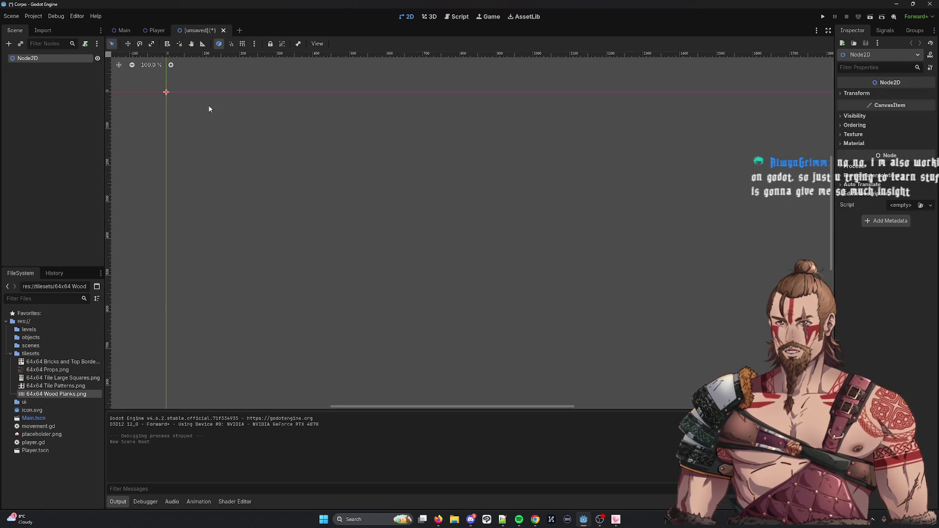
Add Sprite2D and CollisionShape2D children under Node2D, then launch Clip Studio Paint.
right_click(63, 60)
click(98, 71)
text(sp)
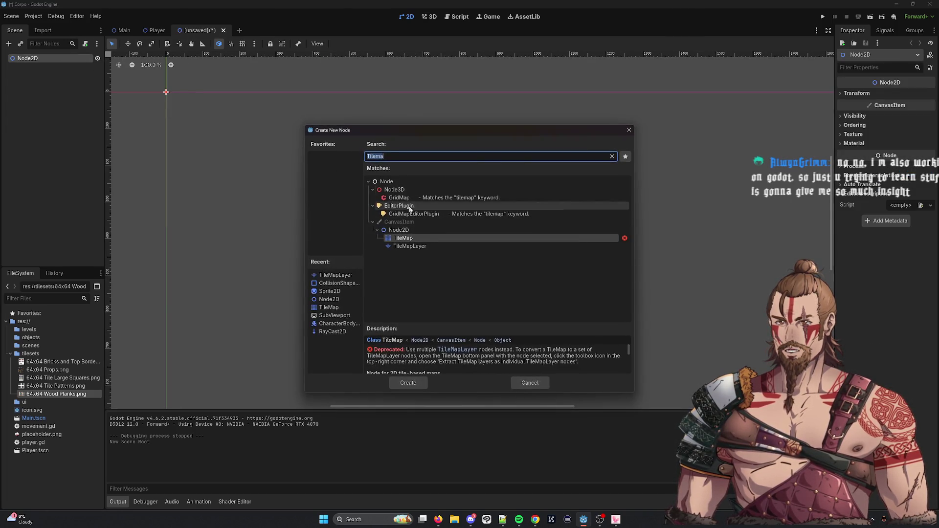
text(rite)
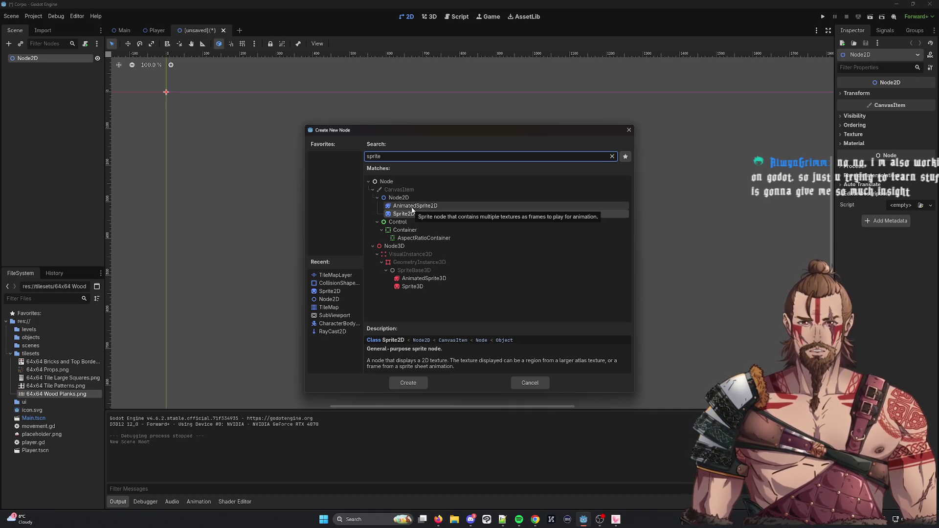
click(408, 382)
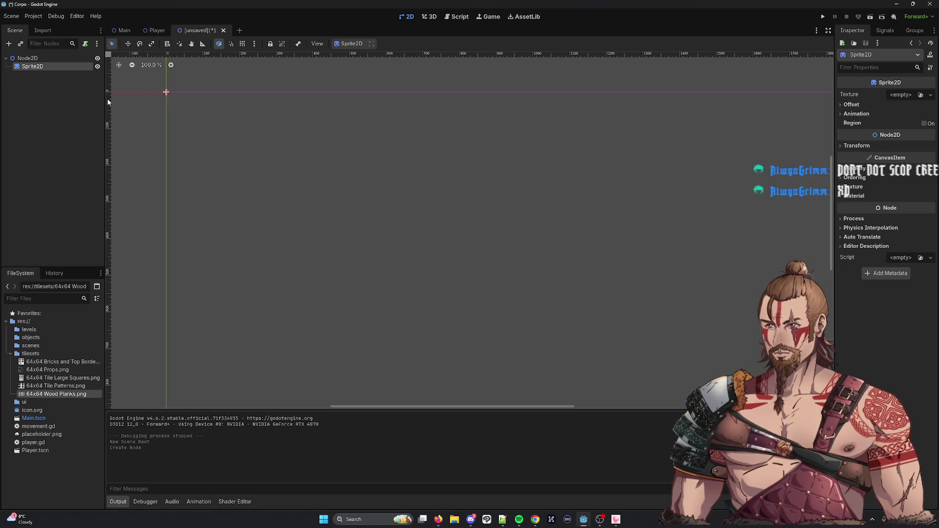
right_click(39, 68)
click(102, 74)
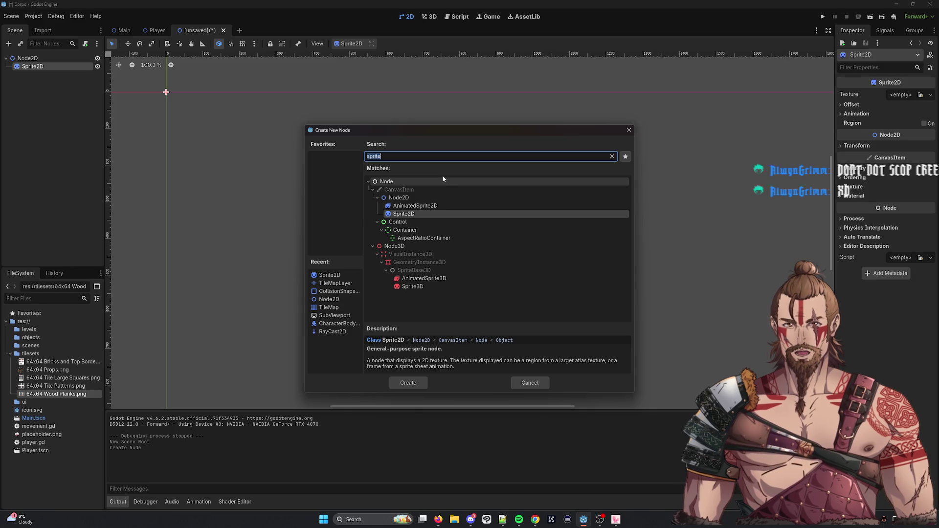
text(coll)
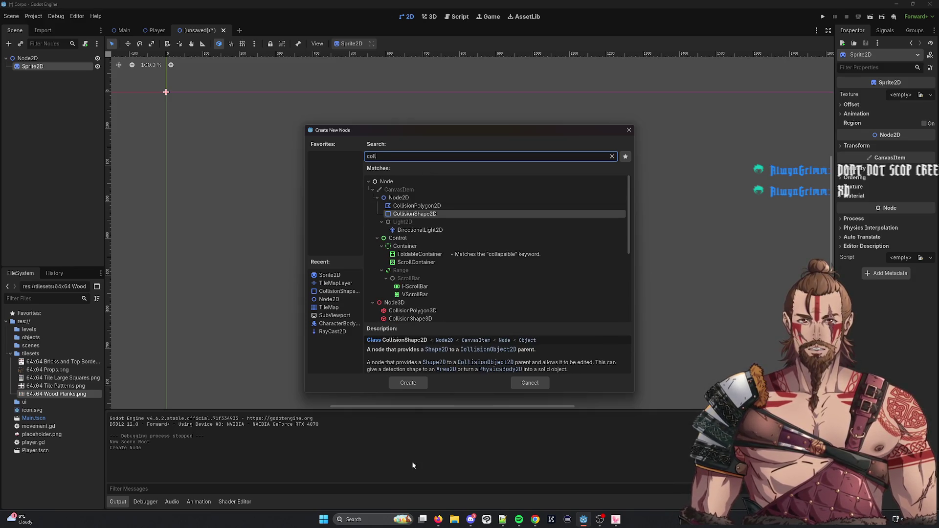
click(410, 384)
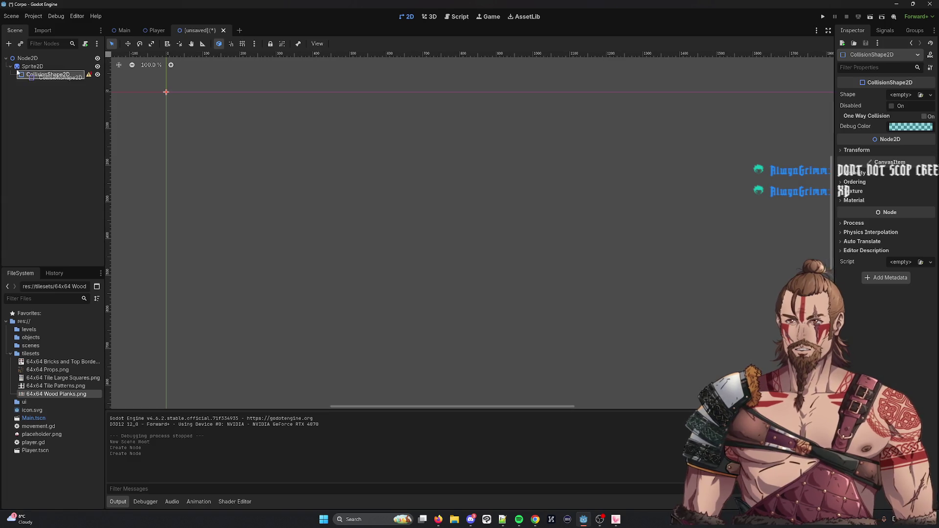
mouse_move(48, 74)
mouse_down()
mouse_move(14, 61)
mouse_move(36, 77)
mouse_up()
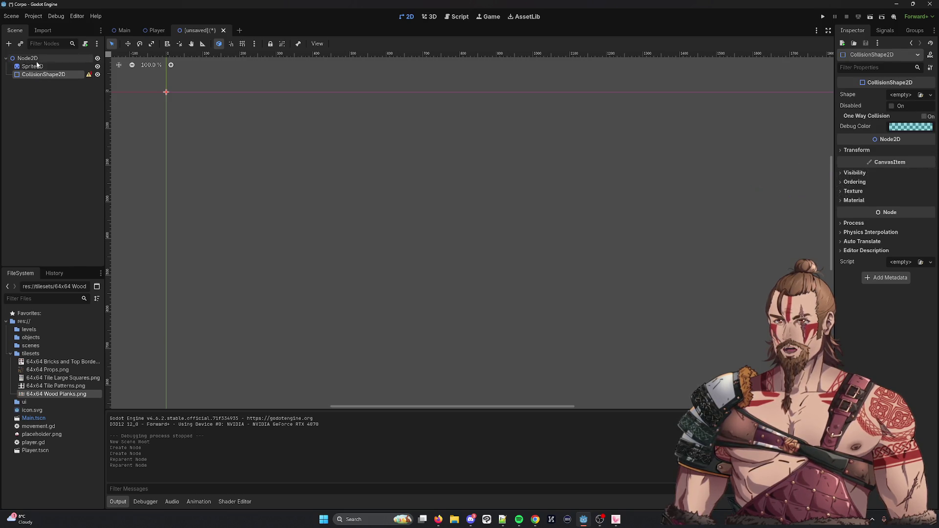
click(35, 67)
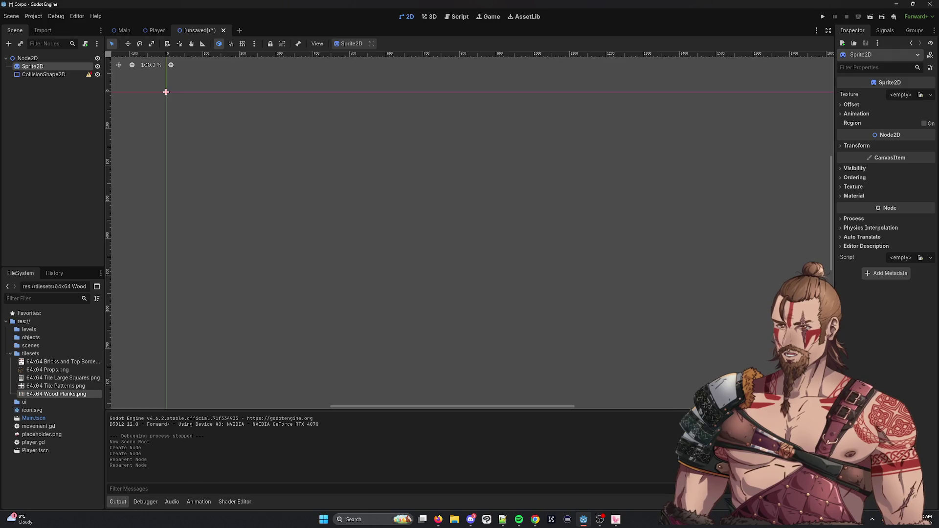
key(alt+Tab)
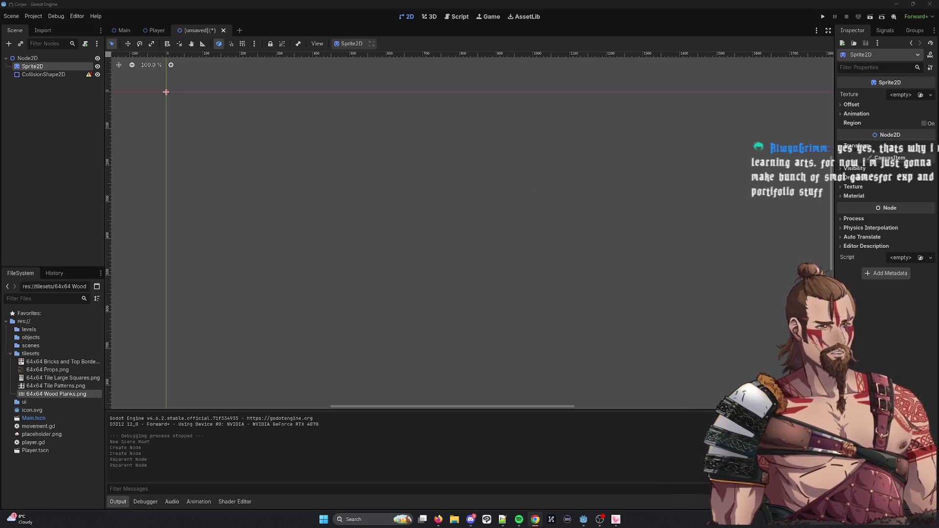
click(486, 519)
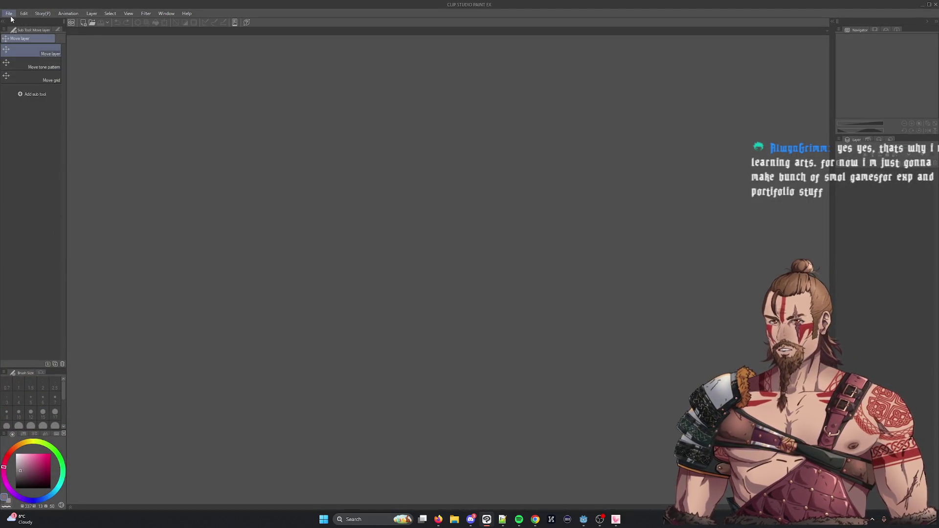
Create a new 100 × 100 px canvas.
click(9, 14)
click(14, 23)
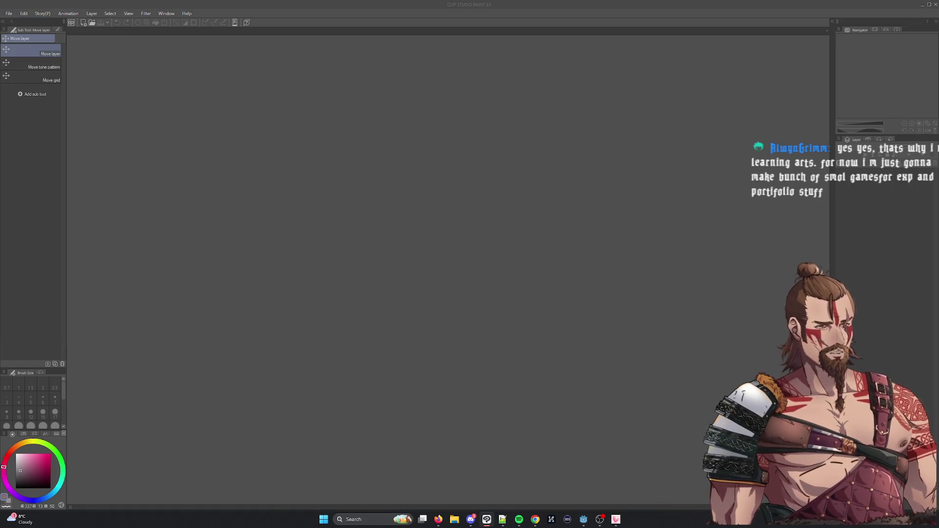
click(340, 193)
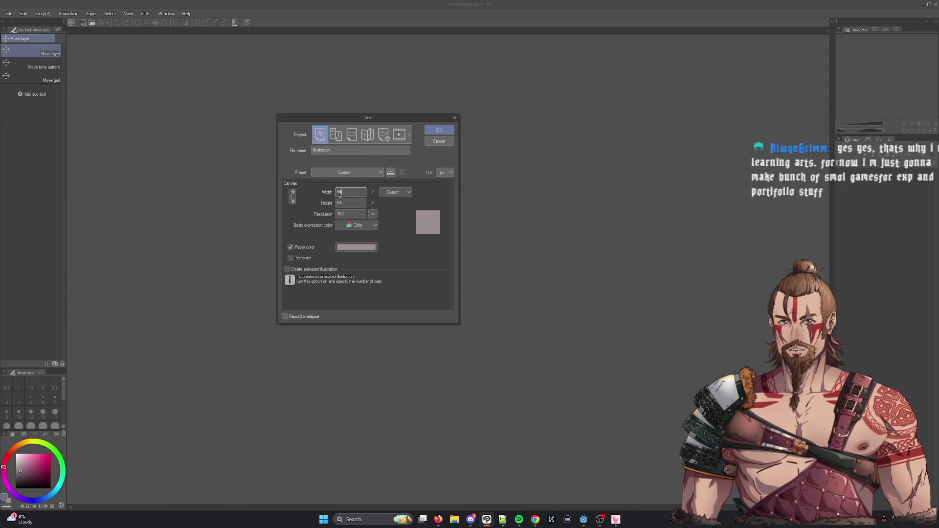
text(100)
key(Tab)
text(100)
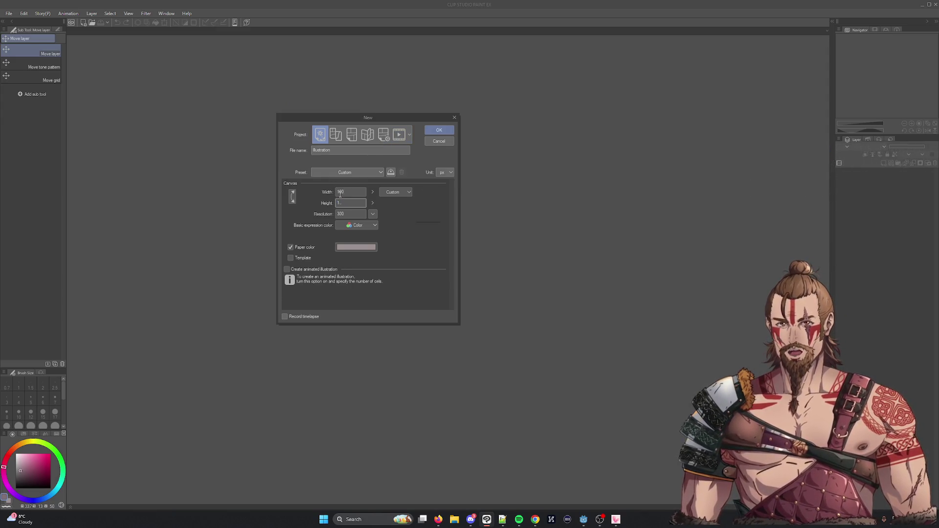
click(440, 131)
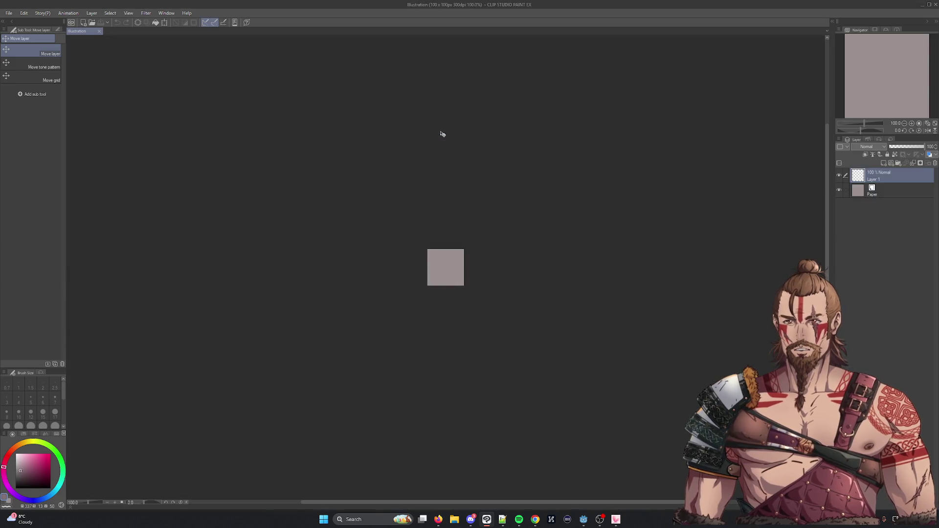
Paste the horned-skull image copied from the browser and nudge it up on the canvas.
key(alt+Tab)
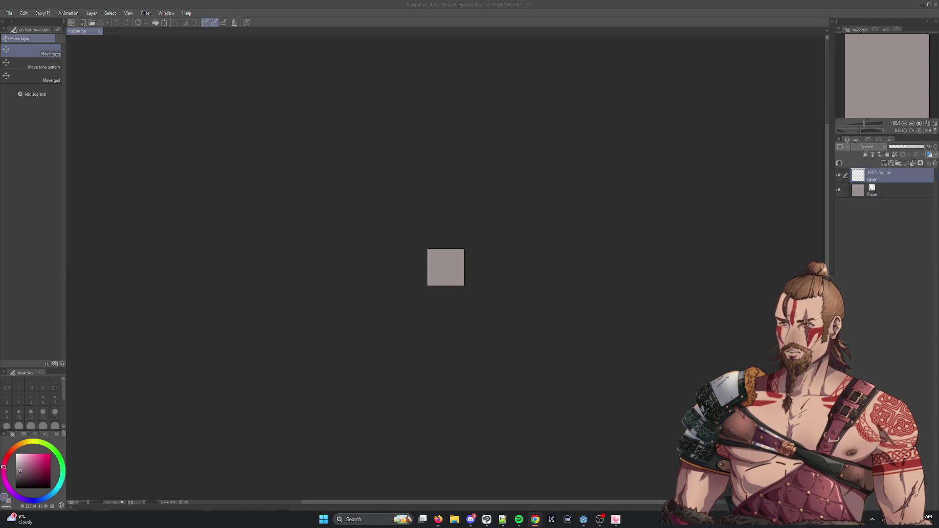
key(alt+Tab)
key(ctrl+v)
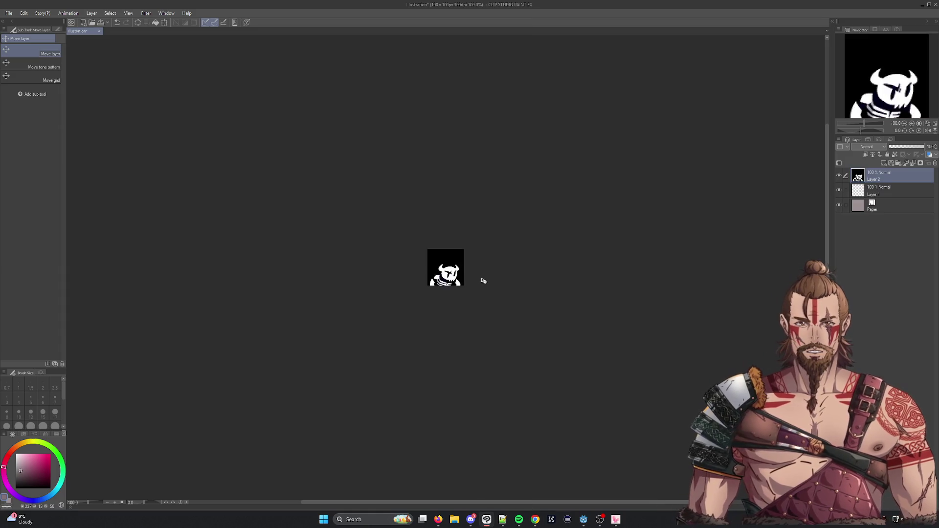
drag(454, 286, 454, 272)
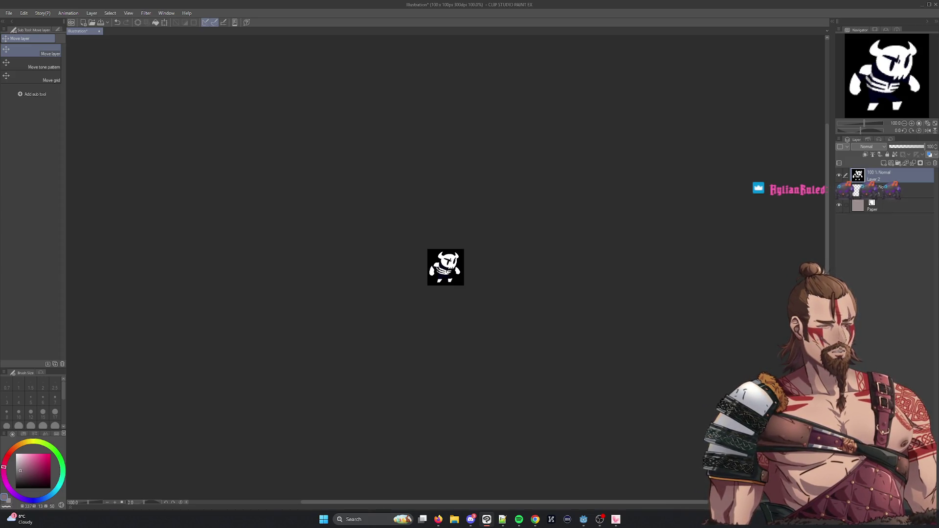
Select the artwork, flip it horizontally, confirm the transform, and open the File menu.
key(m)
drag(385, 207, 634, 371)
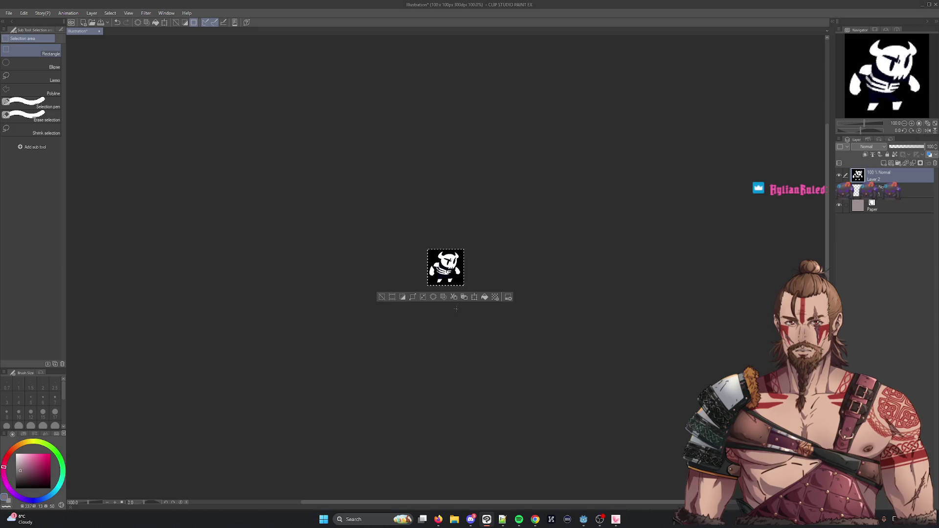
click(474, 298)
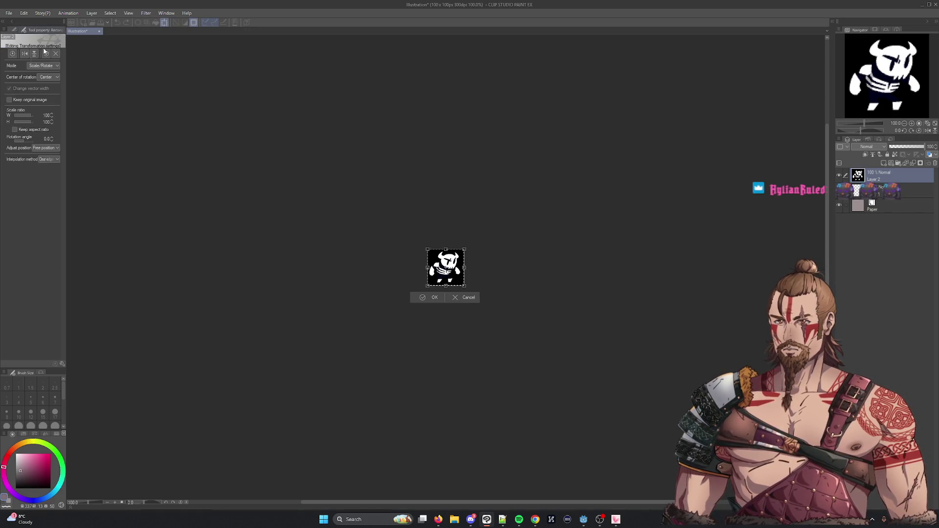
click(25, 53)
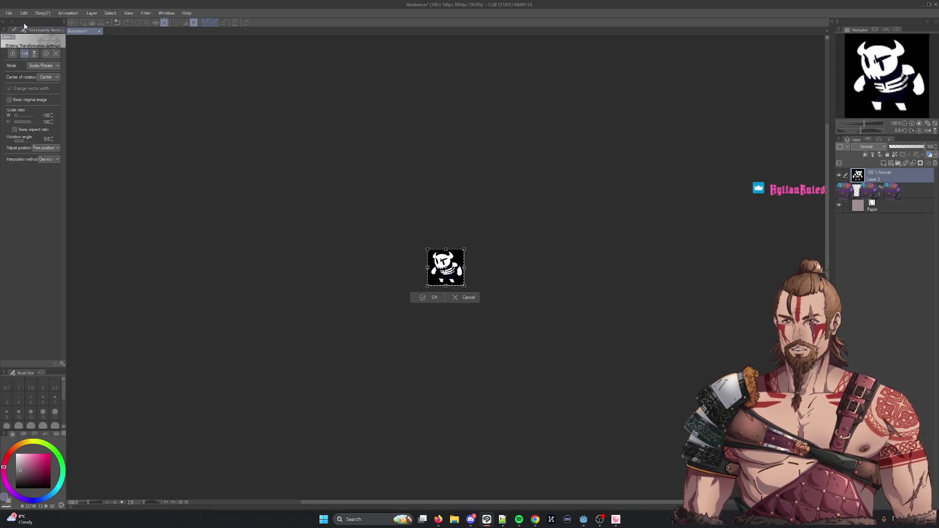
click(9, 13)
click(281, 86)
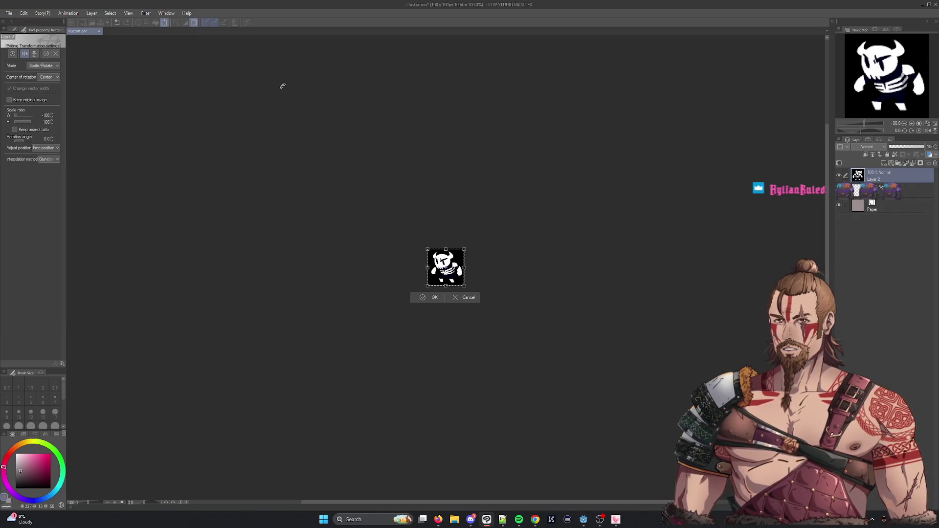
click(436, 299)
click(9, 13)
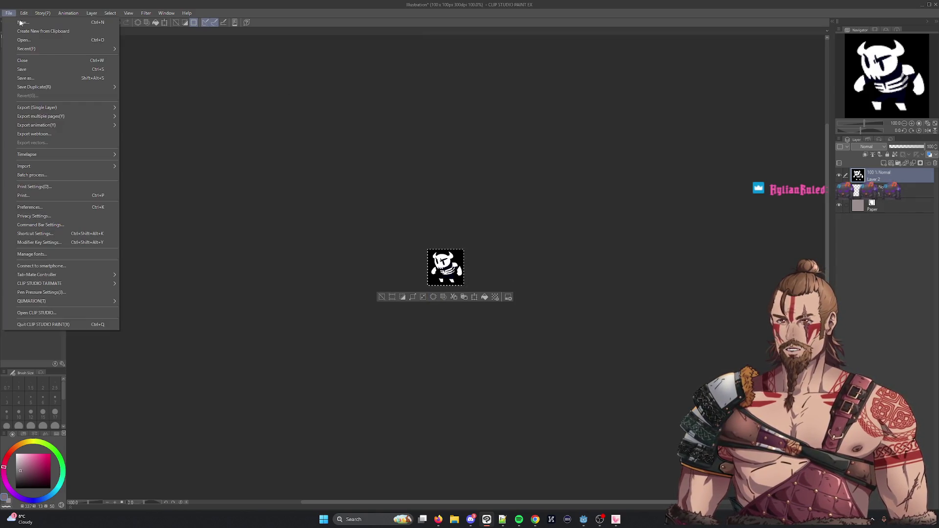
Save the skull enemy drawing as enemyplaceholder.png from Clip Studio Paint, then switch back to Godot.
click(51, 78)
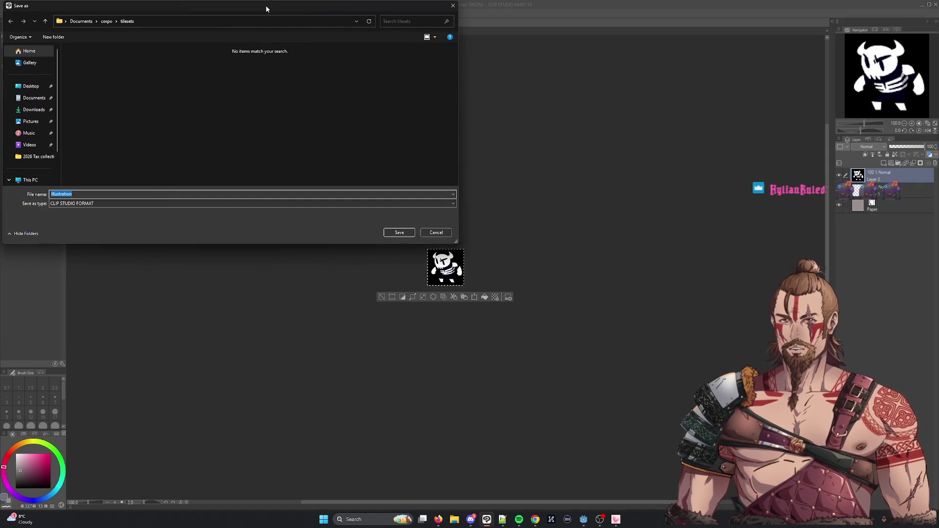
key(Escape)
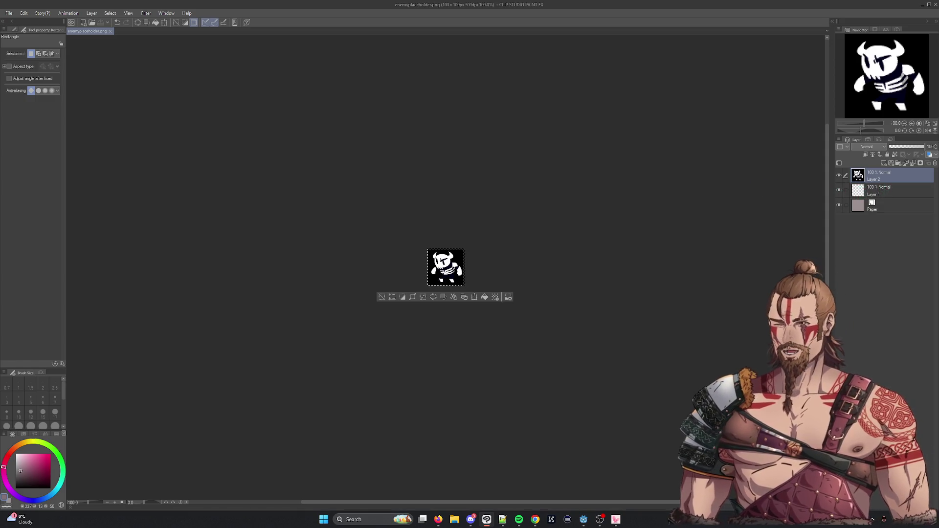
key(alt+Tab)
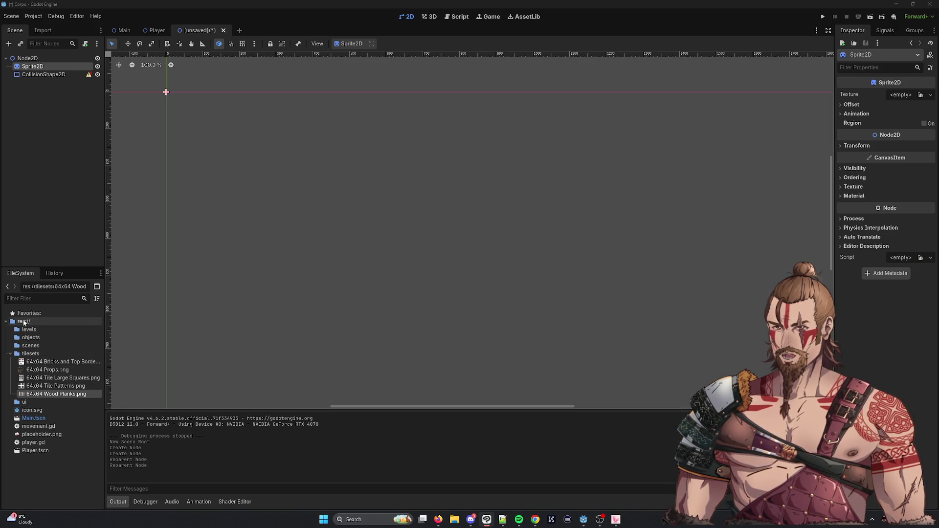
Import enemyplaceholder.png into the FileSystem dock and set it as the Sprite2D's Texture.
drag(24, 322, 24, 323)
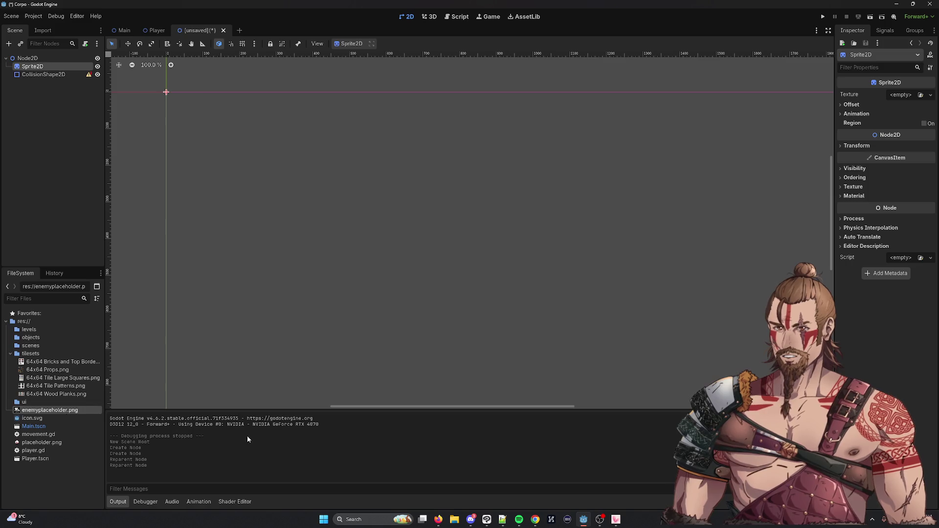
mouse_move(31, 413)
mouse_down()
mouse_move(725, 204)
mouse_move(832, 103)
mouse_up()
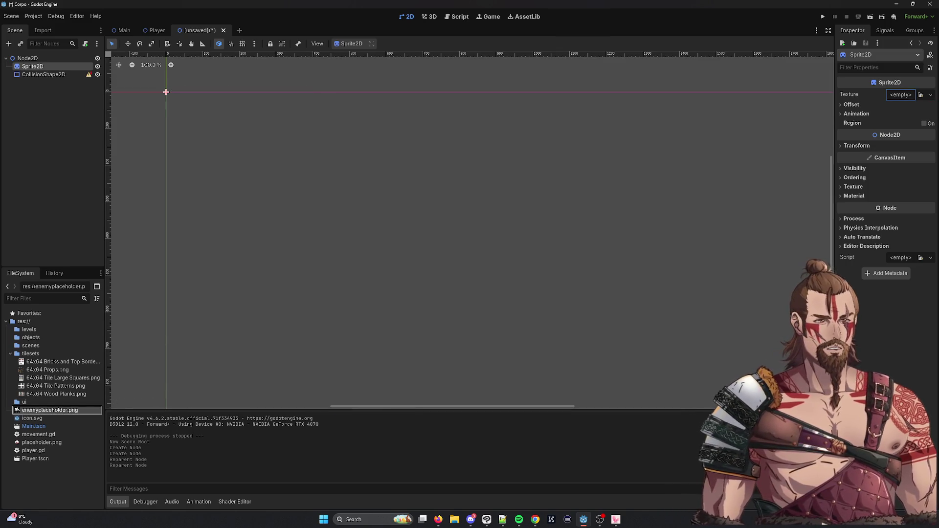
drag(902, 95, 908, 98)
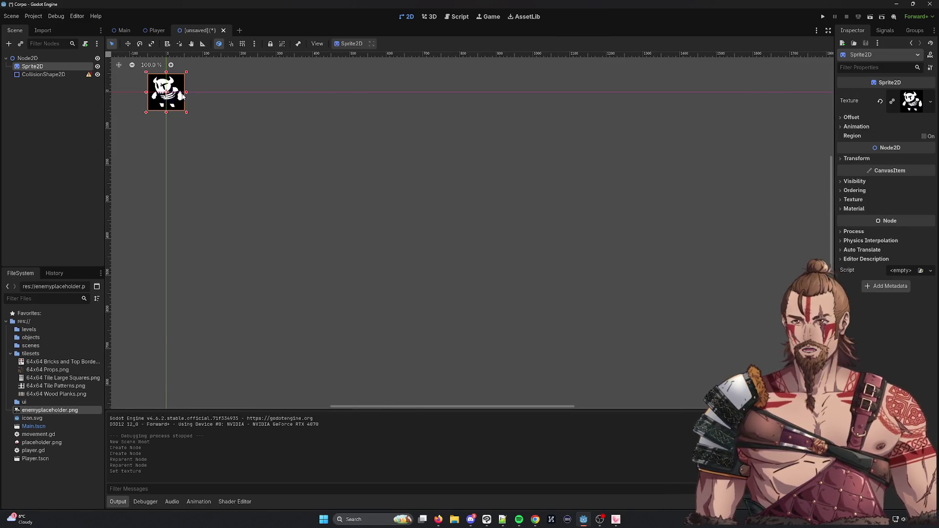
Compare with the Player scene, then return to the unsaved enemy scene's canvas.
click(155, 31)
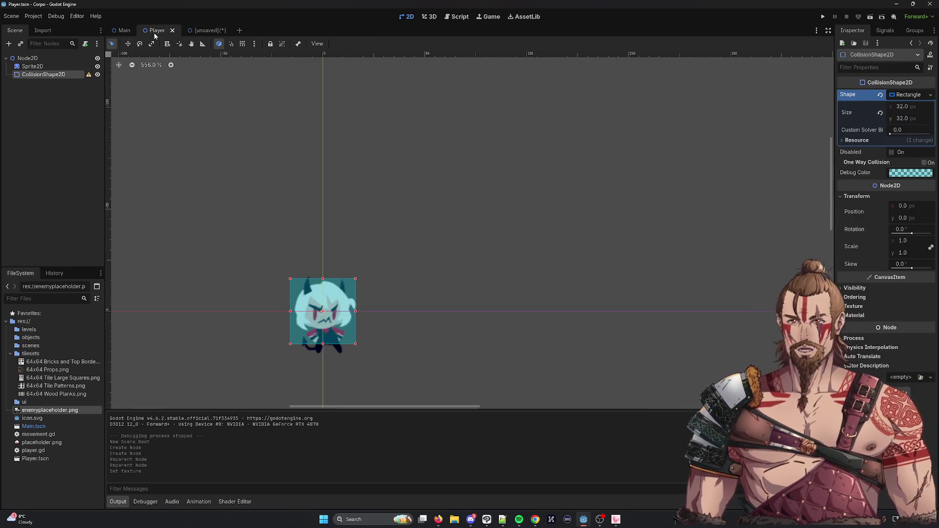
click(209, 31)
right_click(253, 99)
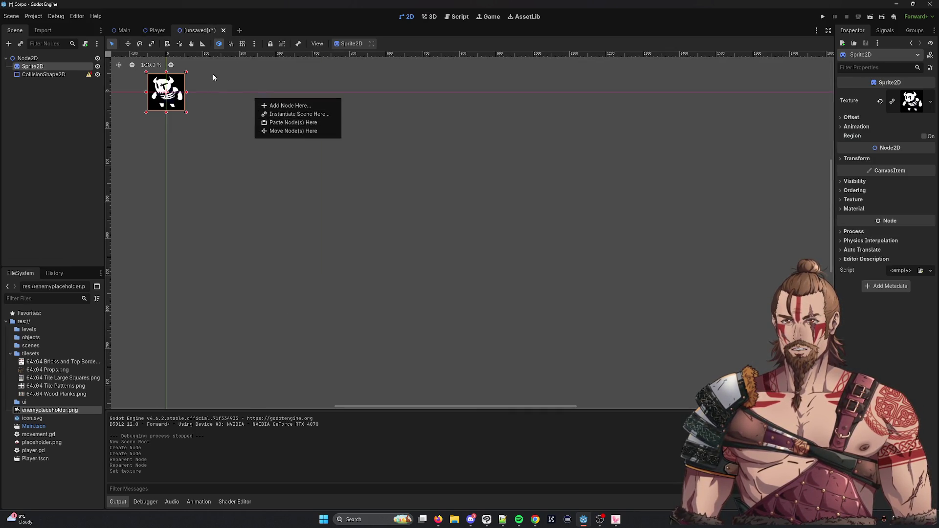
click(214, 77)
scroll(365, 168, up, 3)
scroll(365, 168, left, 5)
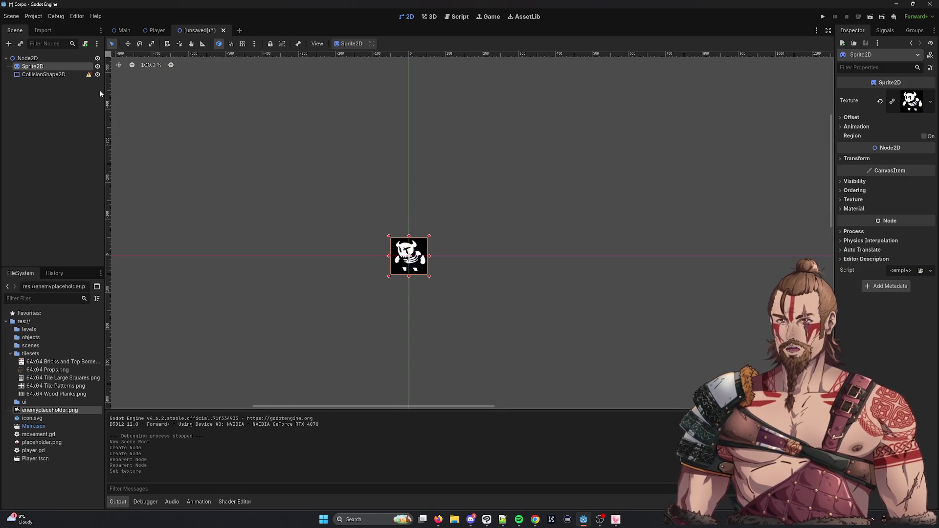
Give CollisionShape2D a New RectangleShape2D and expand it to show its 20 × 20 size.
click(47, 74)
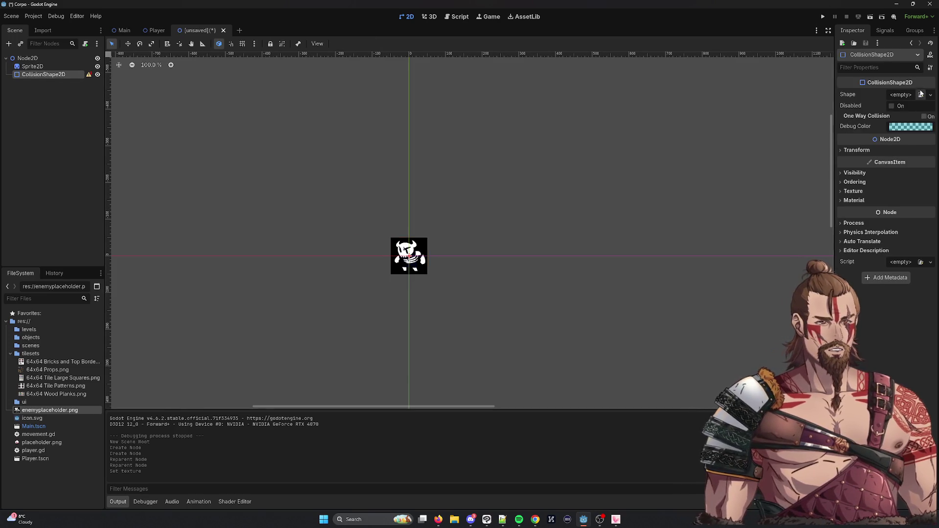
click(930, 94)
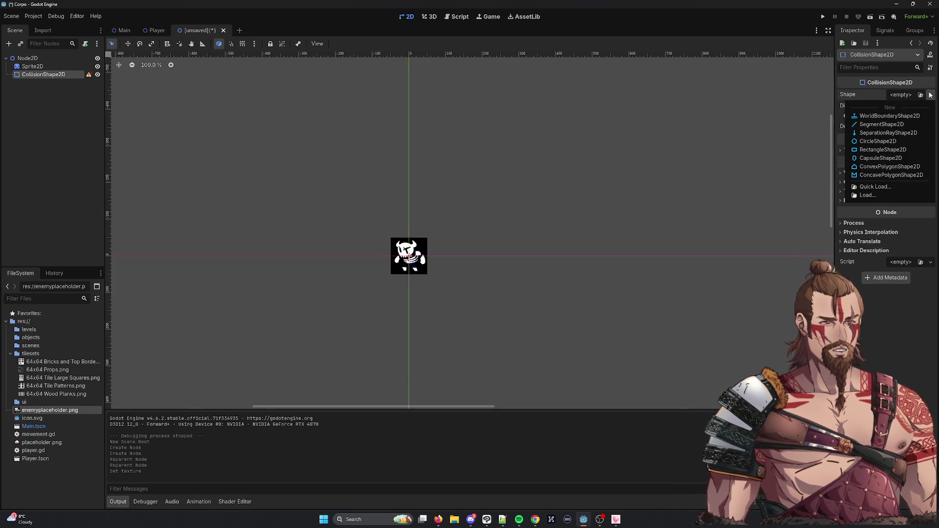
click(883, 150)
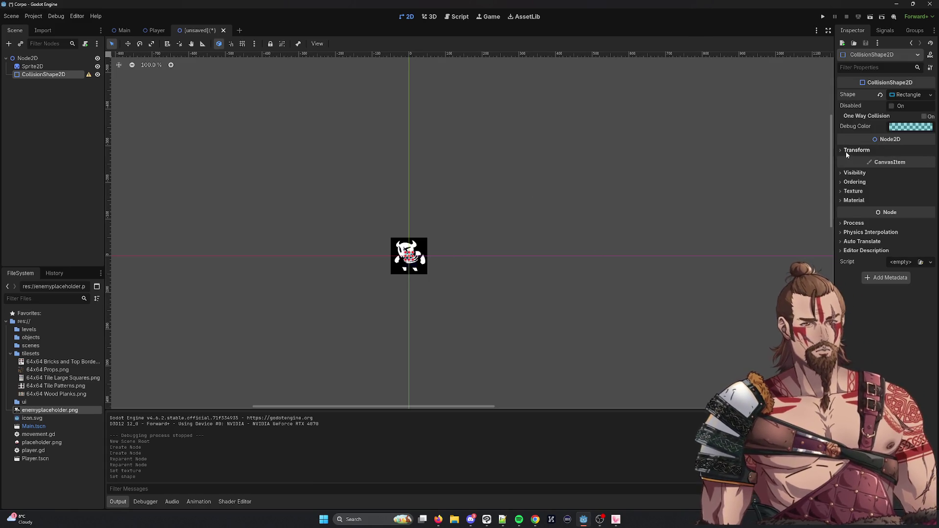
click(930, 95)
click(930, 95)
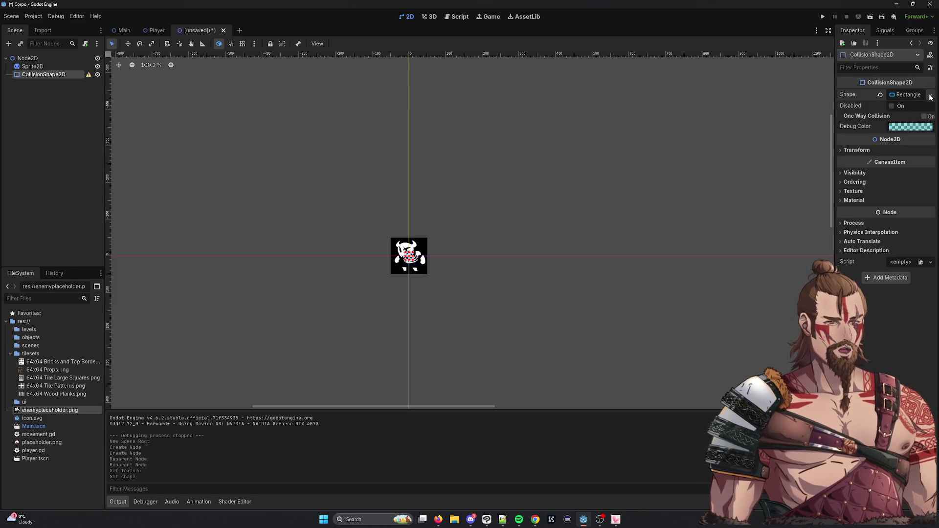
click(908, 95)
click(902, 107)
click(903, 107)
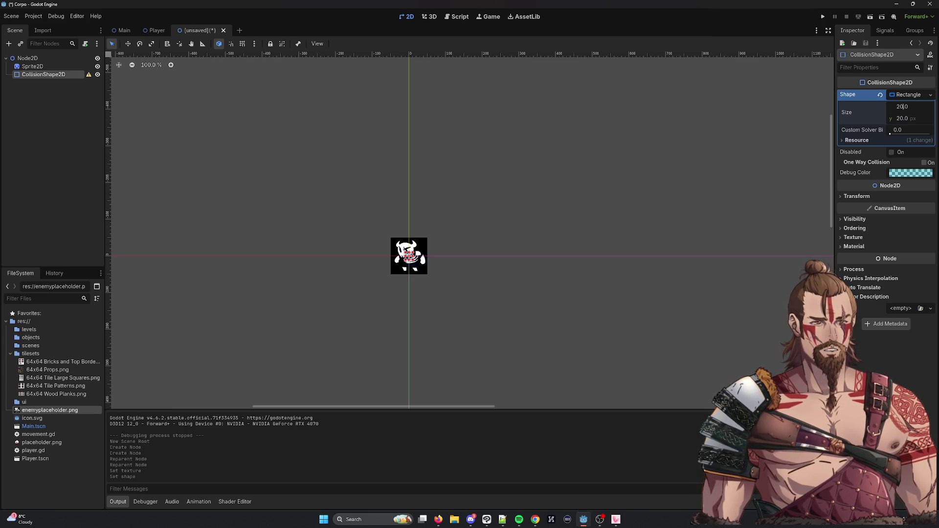
Inspect the Sprite2D's Transform settings and its enemyplaceholder.png texture resource.
click(59, 65)
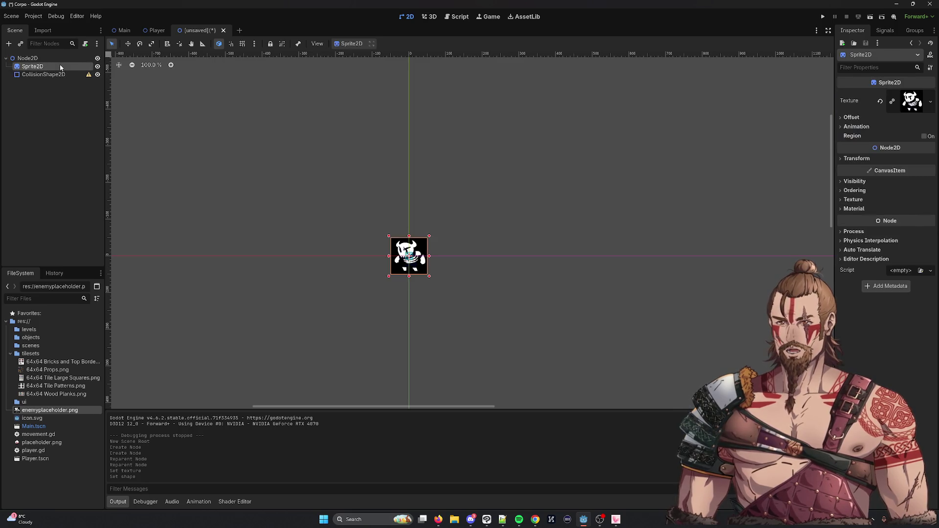
click(844, 159)
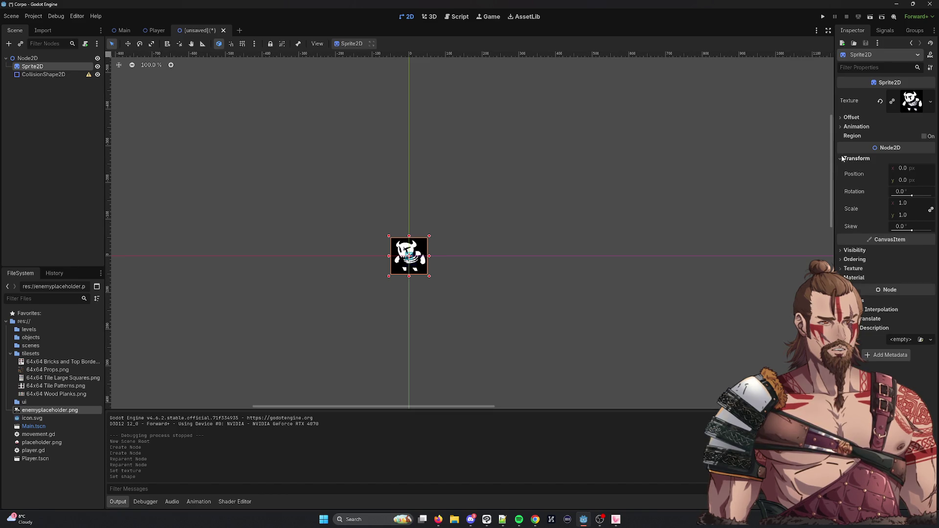
click(844, 159)
click(930, 102)
click(902, 194)
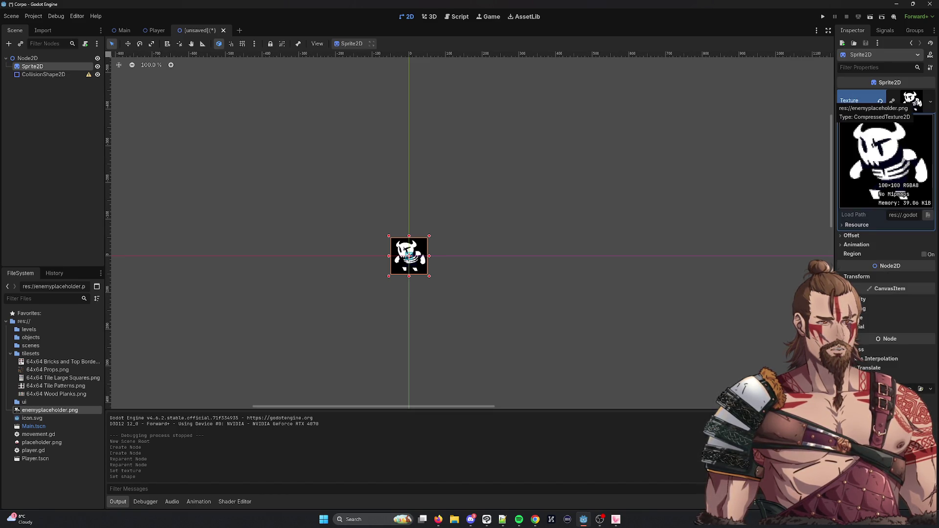
click(917, 101)
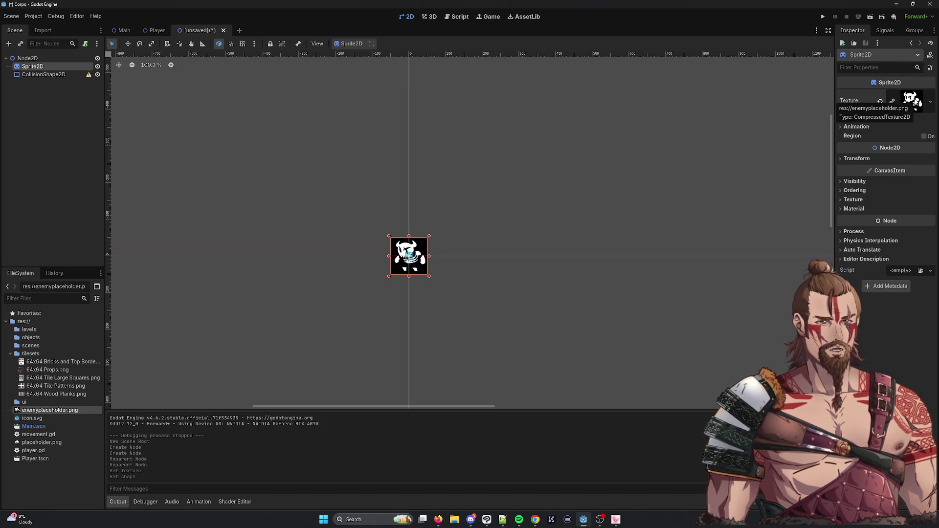
Edit the enemy Sprite2D's Transform scale, checking the Player scene for reference.
click(839, 158)
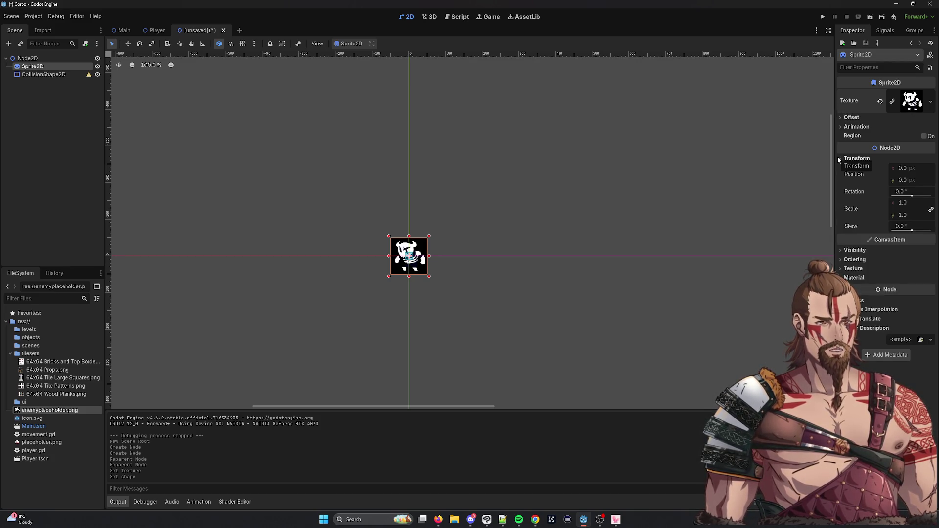
click(902, 203)
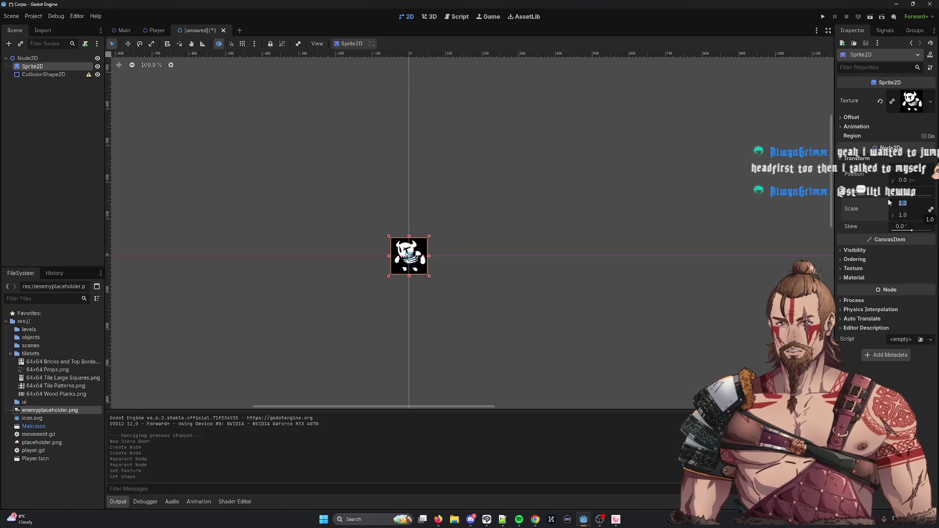
click(157, 29)
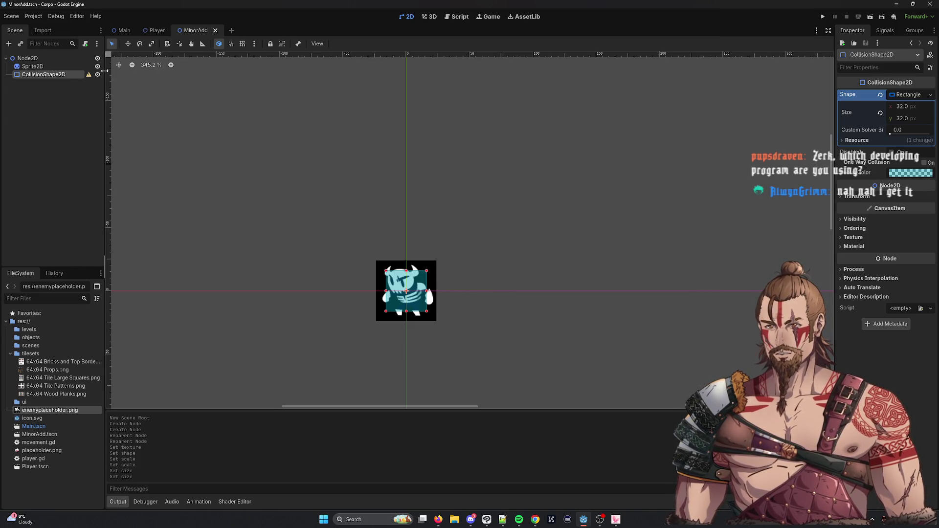
Switch to the Main scene tab, then bring the browser window forward.
mouse_move(89, 76)
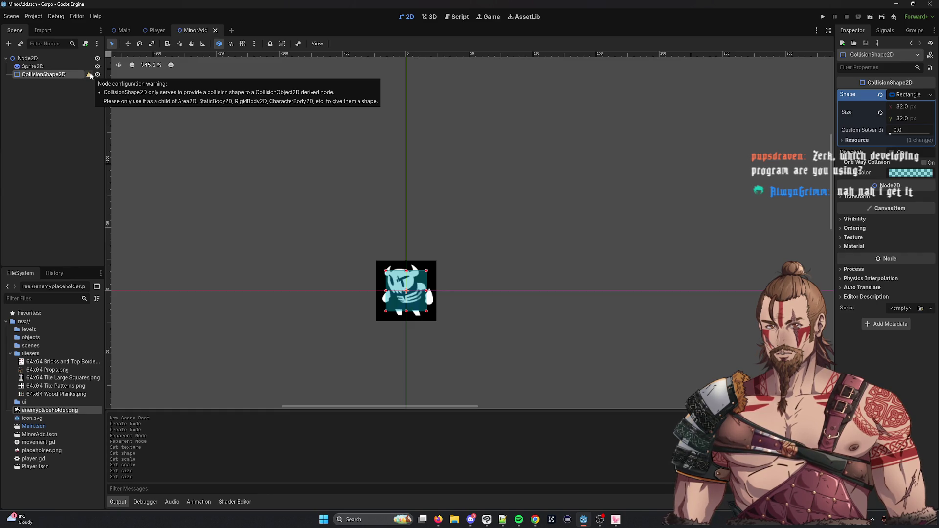
click(124, 31)
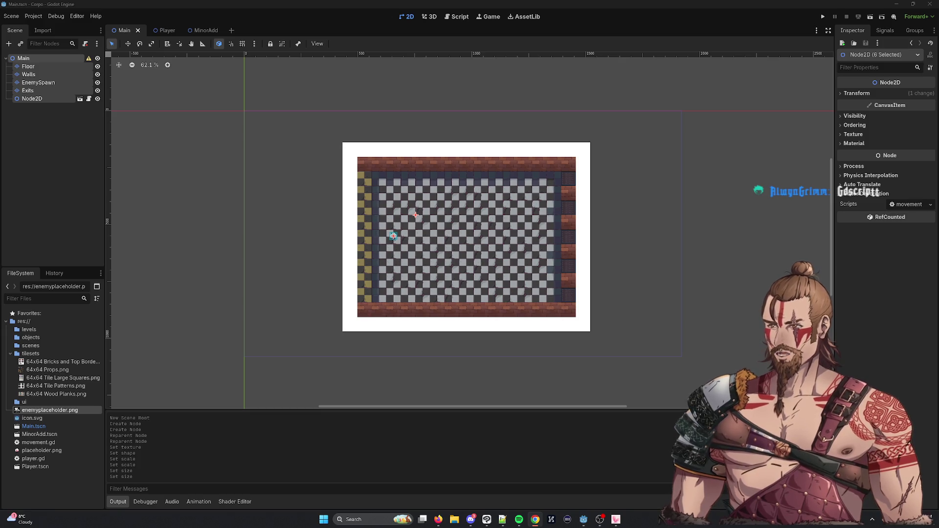
key(alt+Tab)
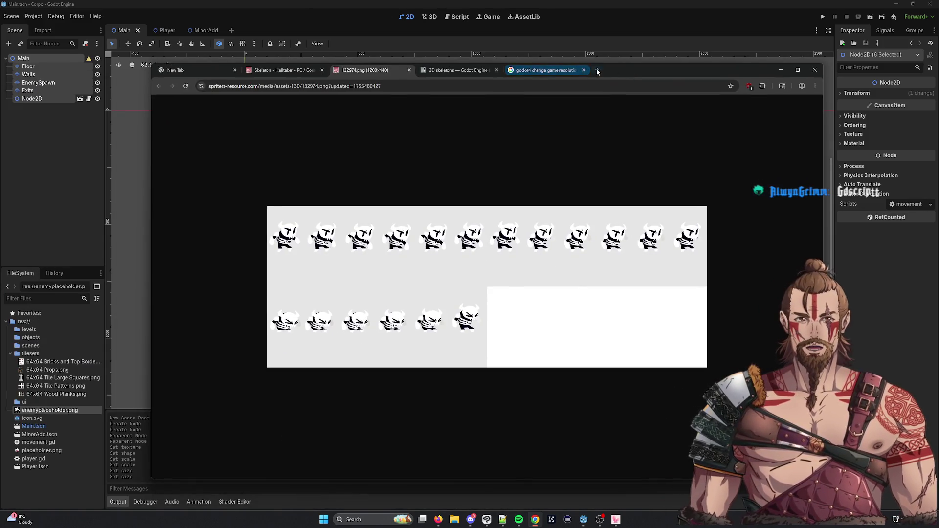
Search Google for 'what is gdscript' and expand the full AI overview answer.
click(598, 71)
text(wh)
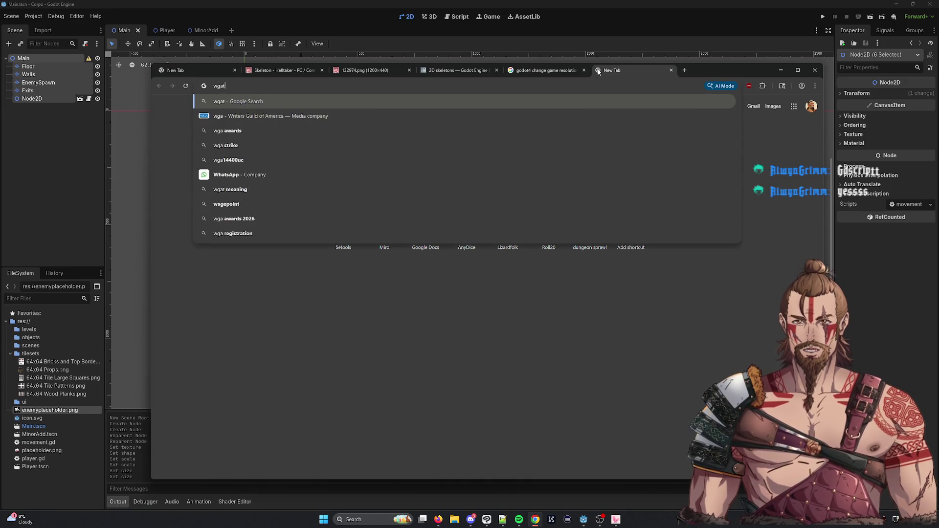
text(at is gdscript)
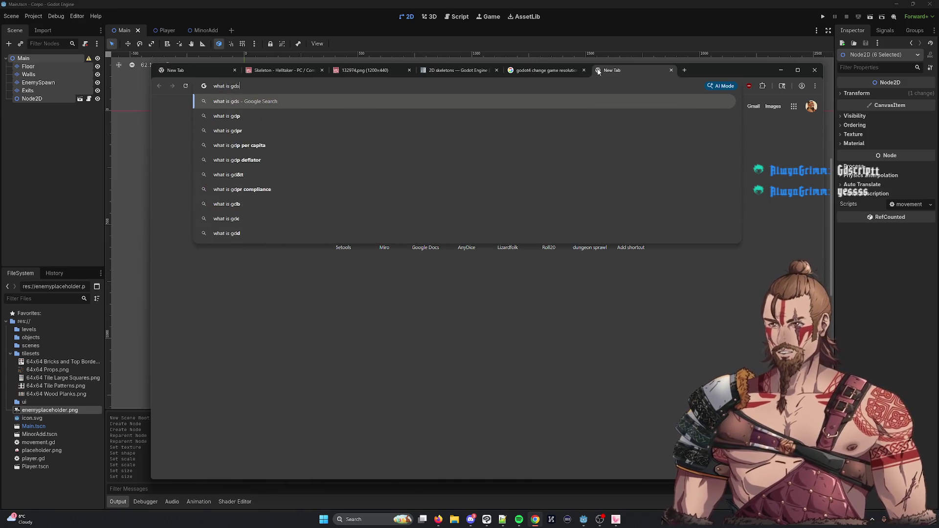
key(Return)
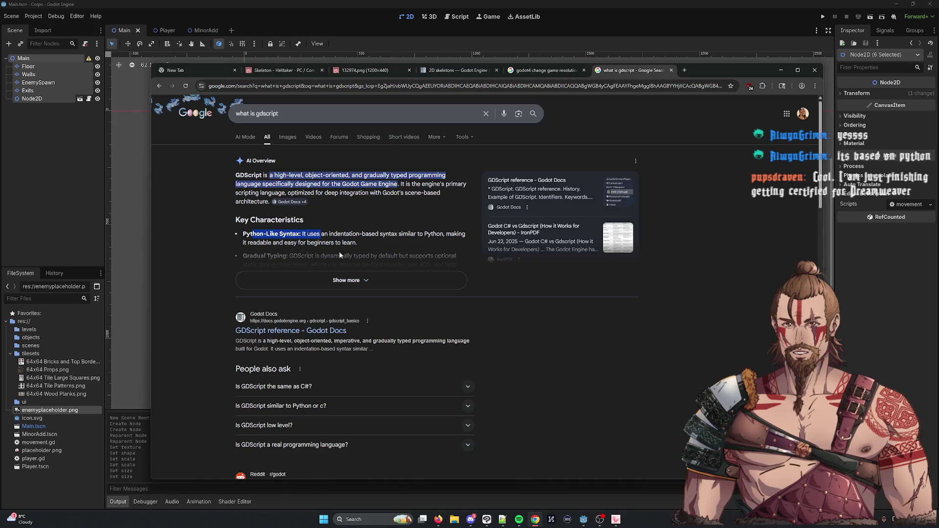
click(336, 283)
scroll(438, 264, down, 5)
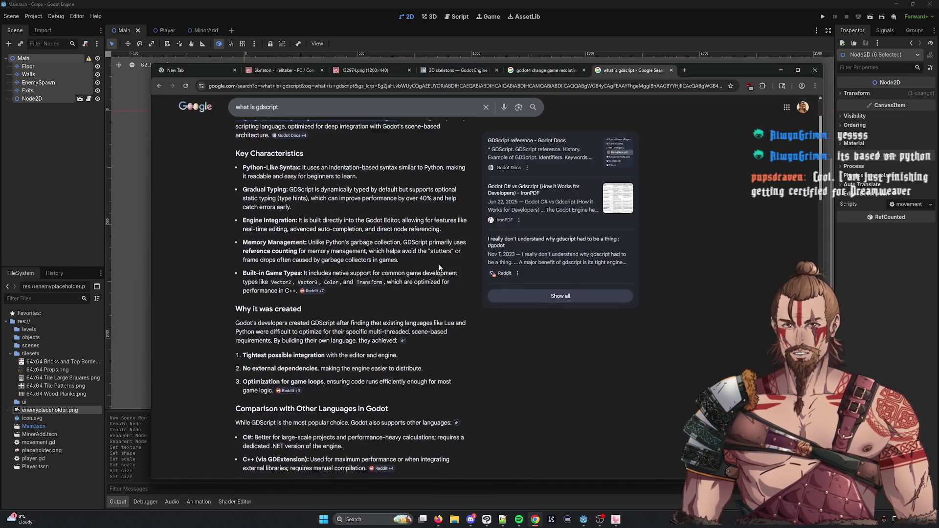
scroll(441, 269, down, 3)
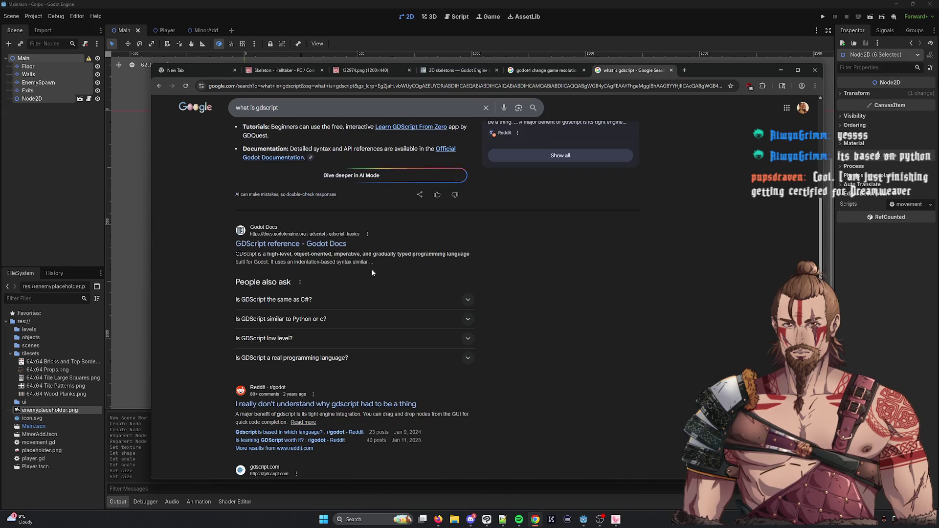
scroll(326, 198, up, 10)
Reword the query to 'what language is gdscript based on' and run the search.
click(302, 120)
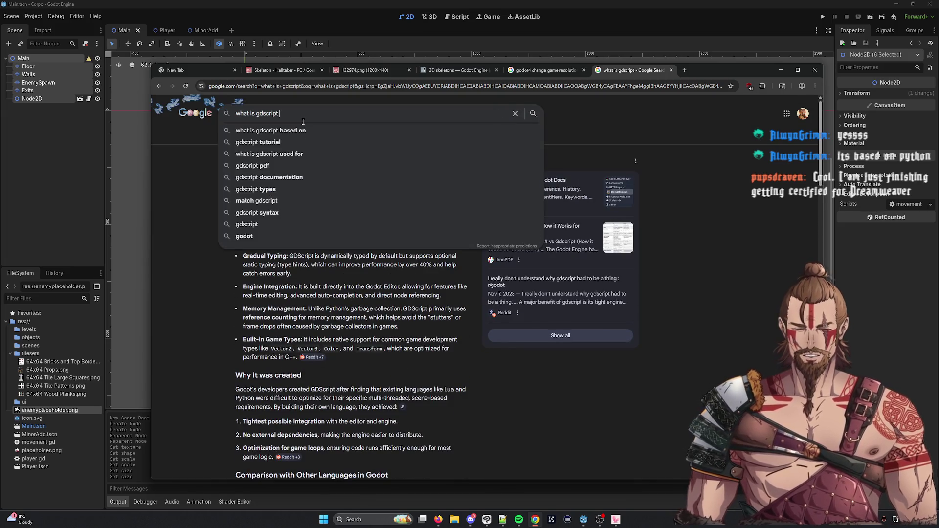
key(BackSpace)
key(BackSpace)
key(BackSpace)
text(language is)
key(Down)
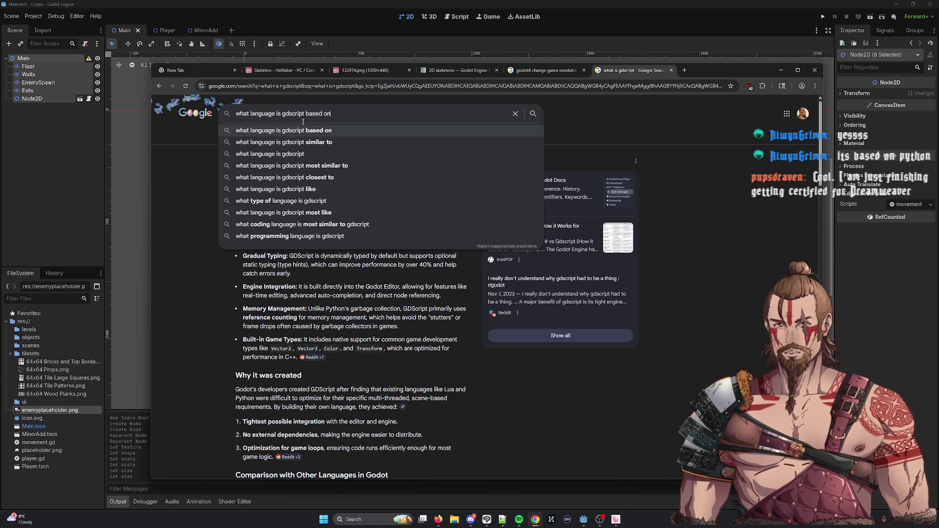
key(Return)
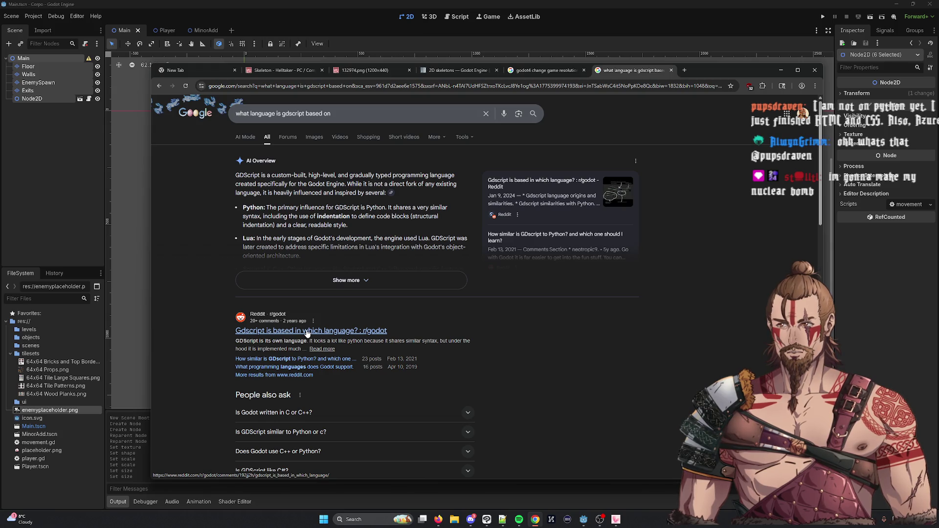
Open and read the Reddit thread 'Gdscript is based in which language?', then close it.
click(307, 331)
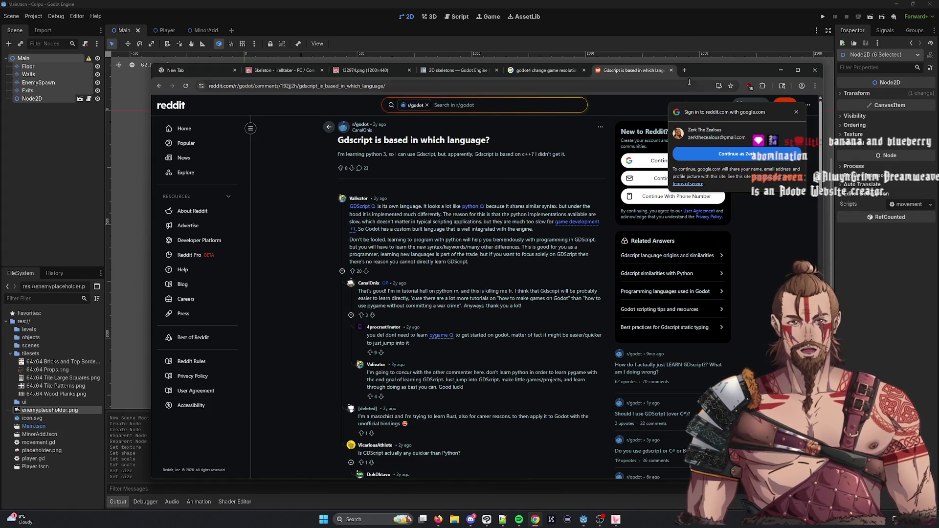
click(671, 70)
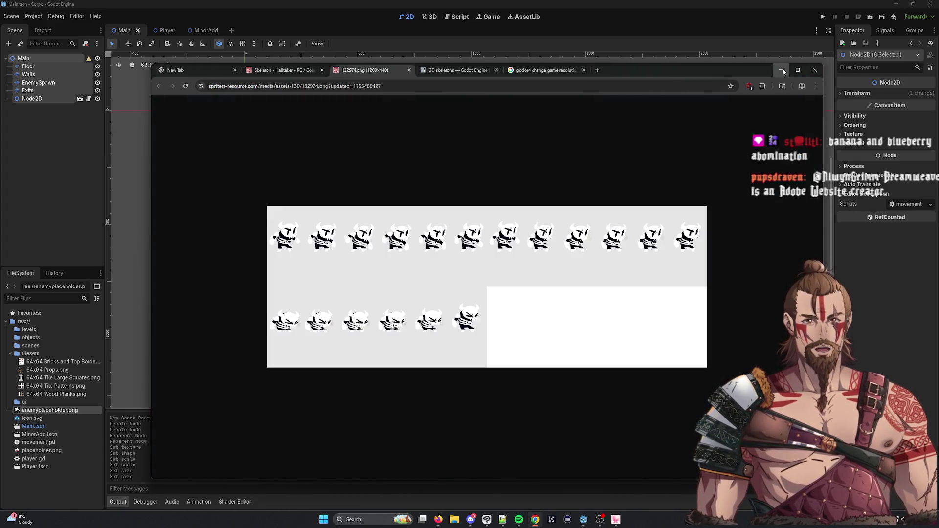
Minimize Chrome to get back to the Godot editor.
click(782, 70)
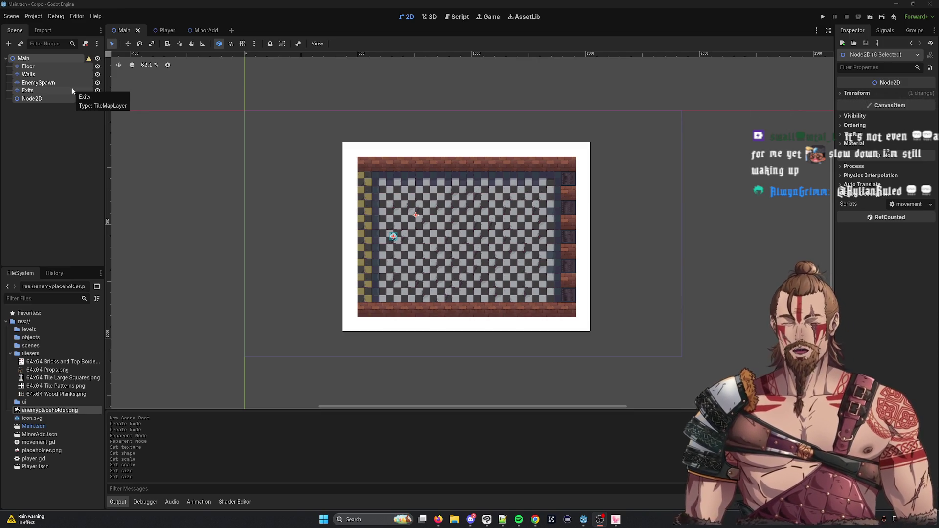
Start adding a Node2D child under Main, cancel it, and reopen the EnemySpawn tile layer.
click(47, 99)
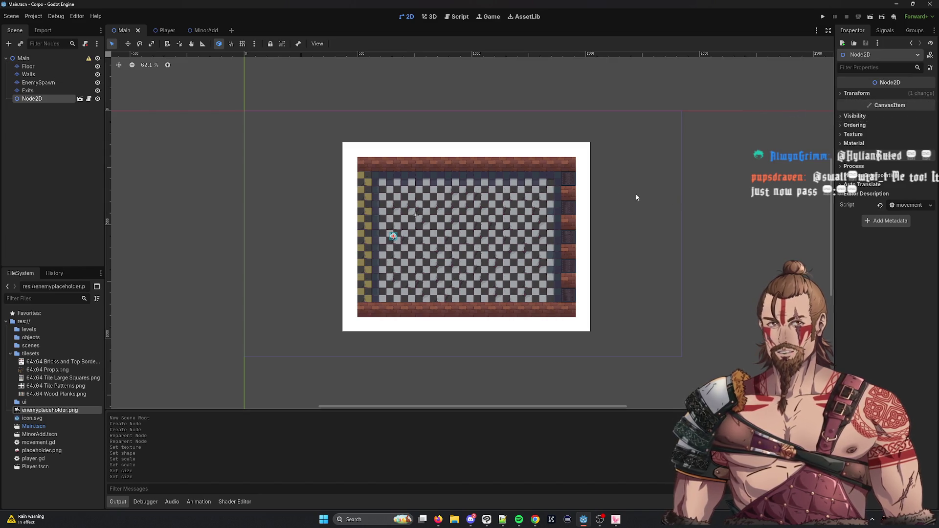
click(574, 177)
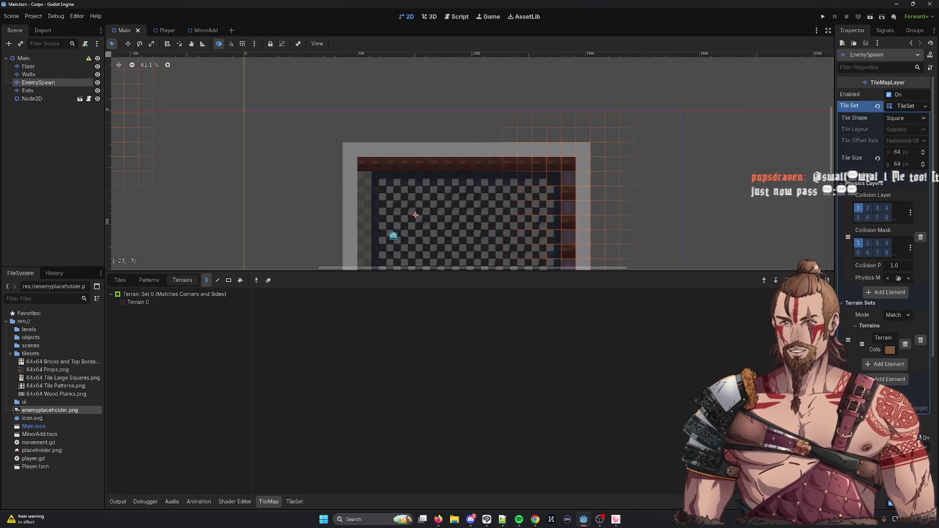
click(25, 59)
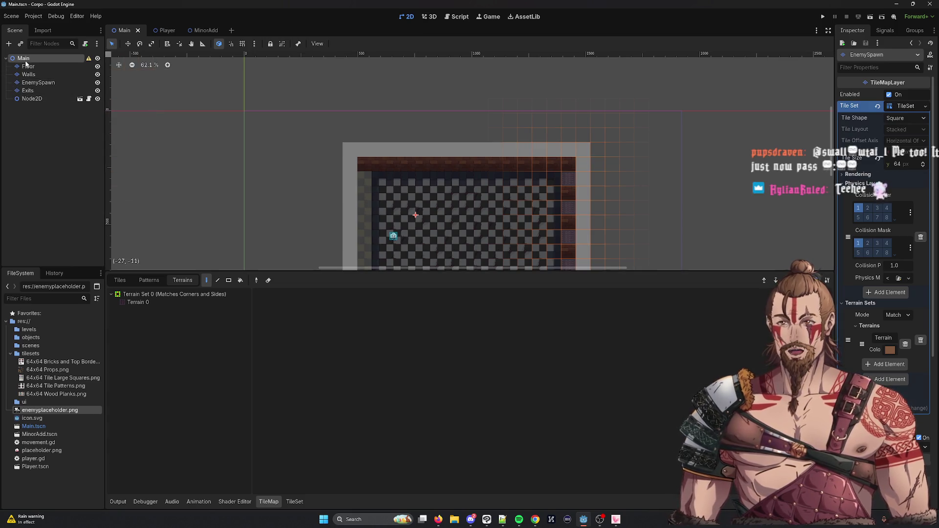
right_click(26, 60)
click(64, 68)
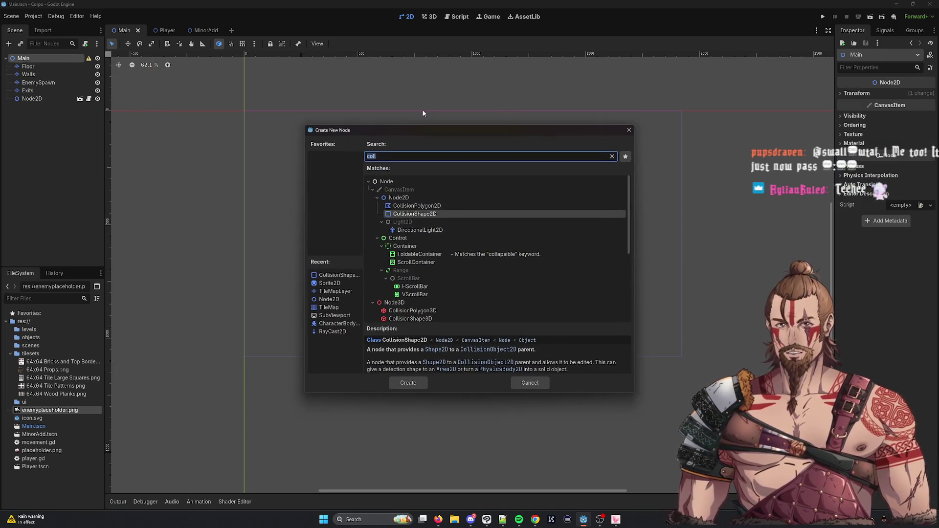
click(405, 198)
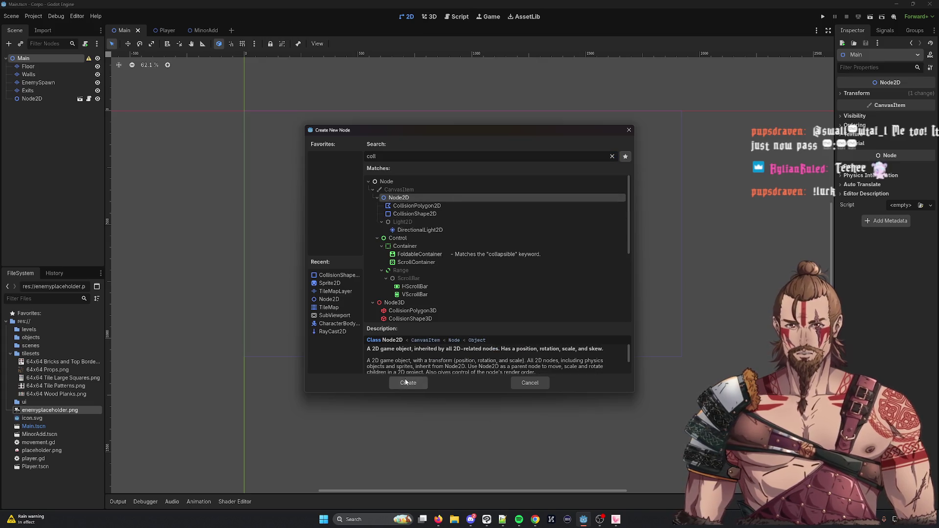
scroll(478, 366, down, 3)
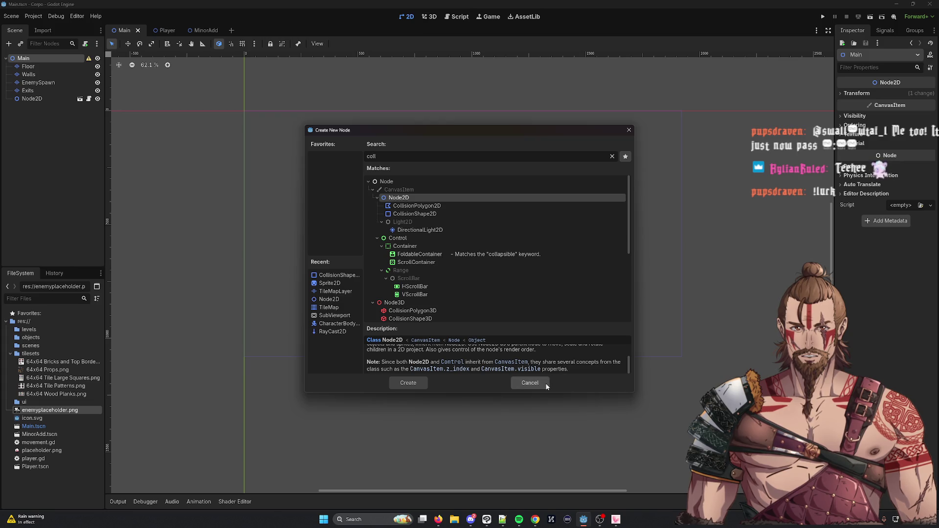
click(529, 382)
click(570, 180)
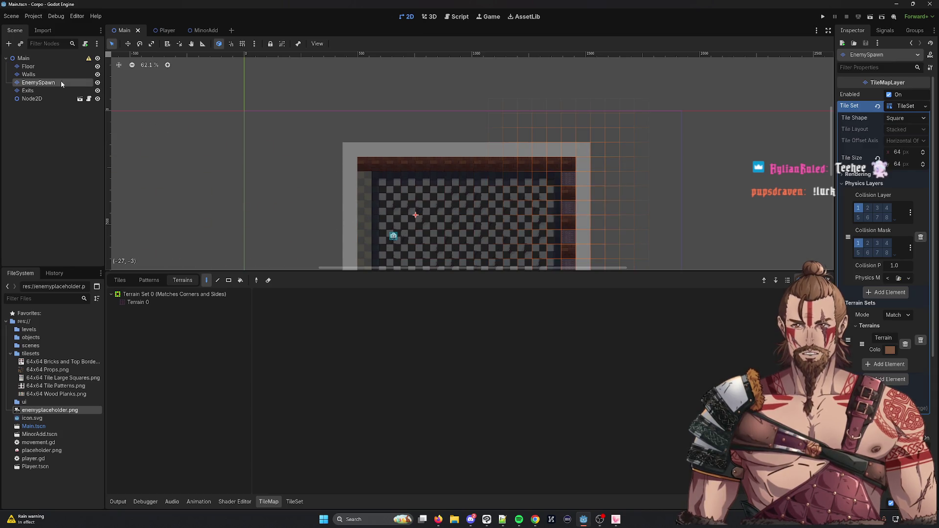
click(456, 17)
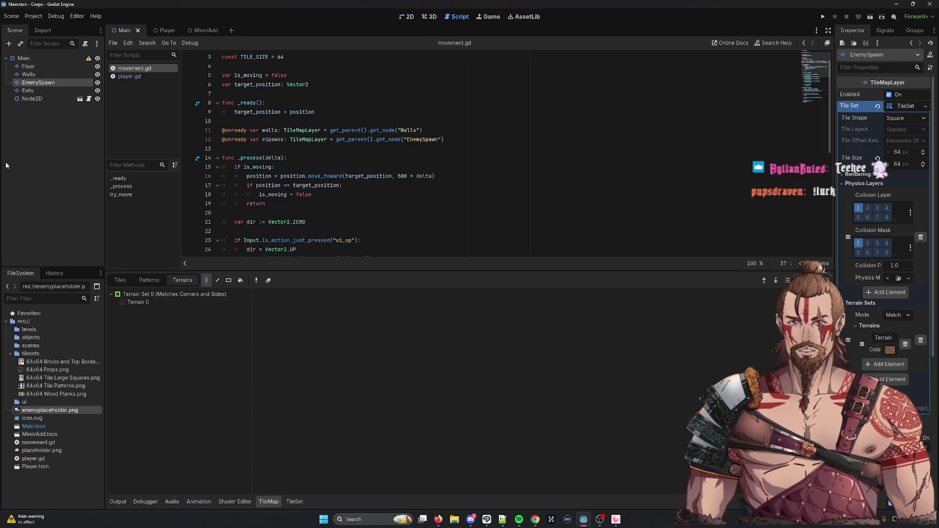
mouse_move(221, 130)
mouse_down()
mouse_move(443, 139)
mouse_move(182, 131)
mouse_up()
key(Down)
key(Down)
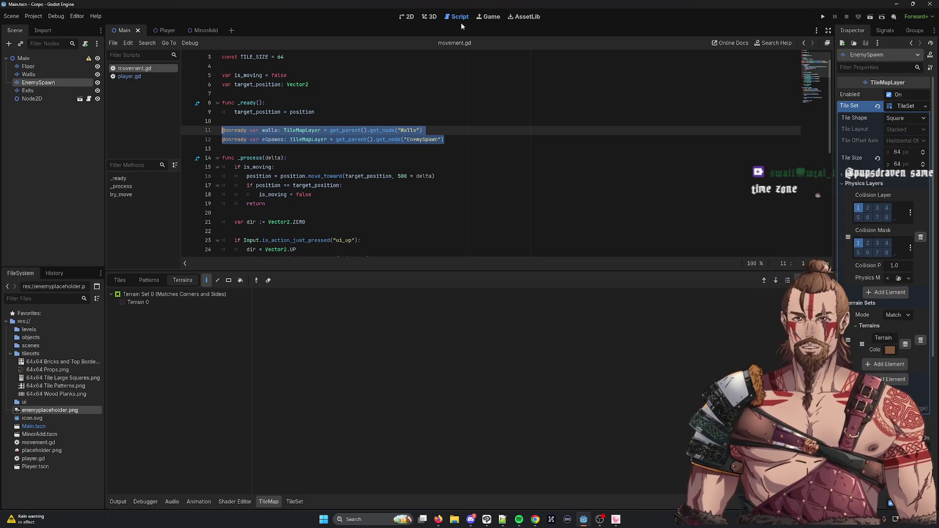
click(405, 17)
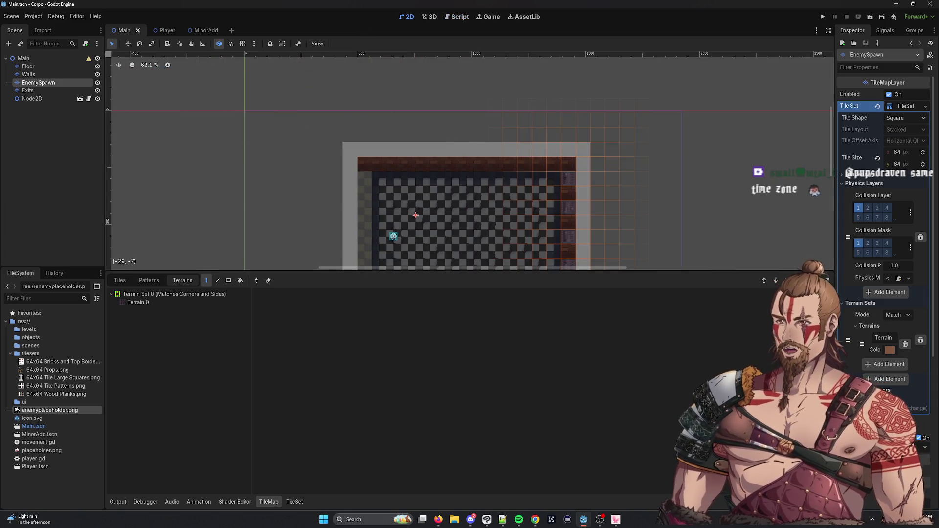
Switch windows from Godot to bring the Spotify playlist to the front.
key(alt+Tab)
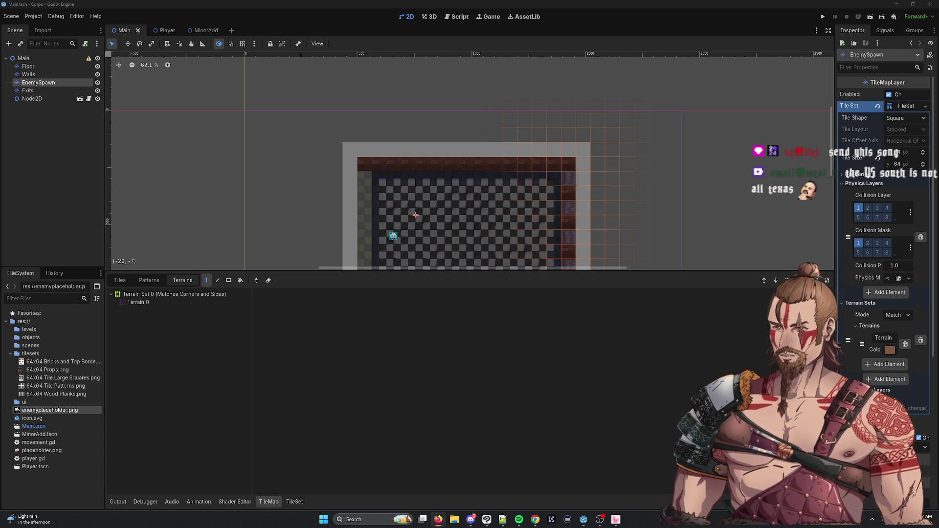
key(alt+Tab)
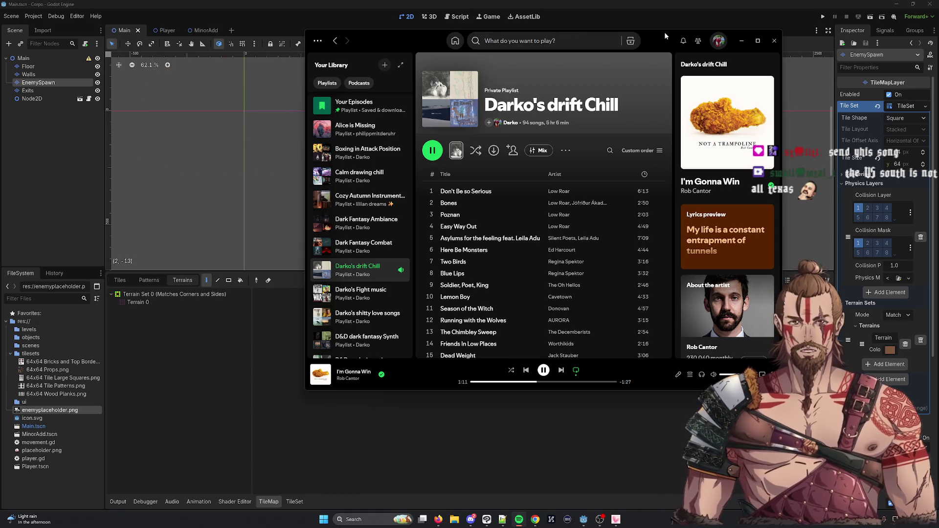
Move the Spotify player window, playing 'I'm Gonna Win', aside to uncover the Godot editor.
key(super+shift+Left)
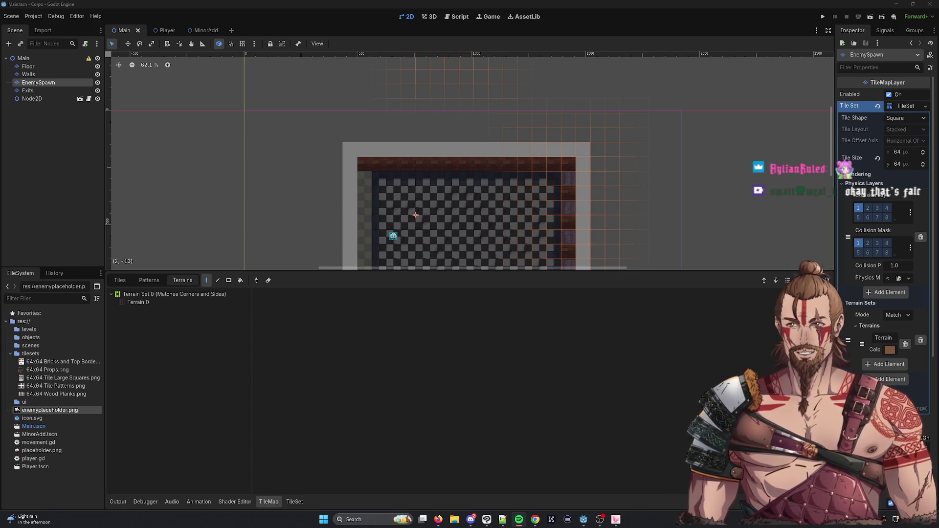
Pan the Main scene's 2D viewport until the whole walled room and its enemy marker are visible.
mouse_move(248, 237)
mouse_down()
mouse_move(234, 146)
mouse_move(232, 159)
mouse_up()
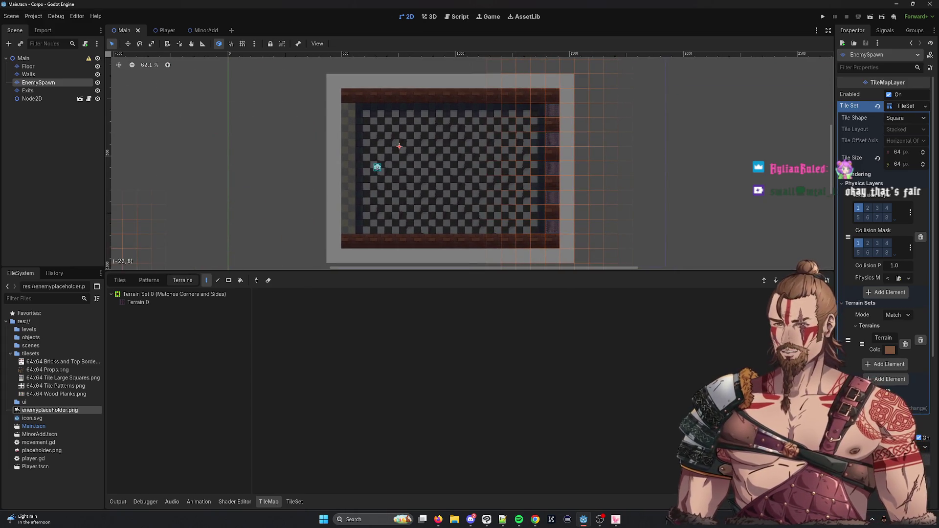